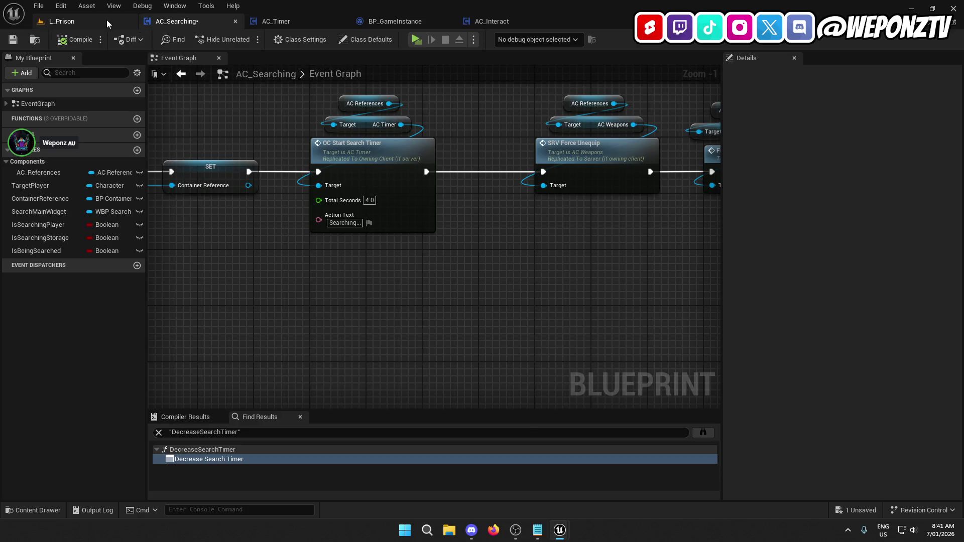
Save the AC_Searching blueprint and switch to the L_Prison level
{"action": "left_click", "coordinate": [12, 39]}
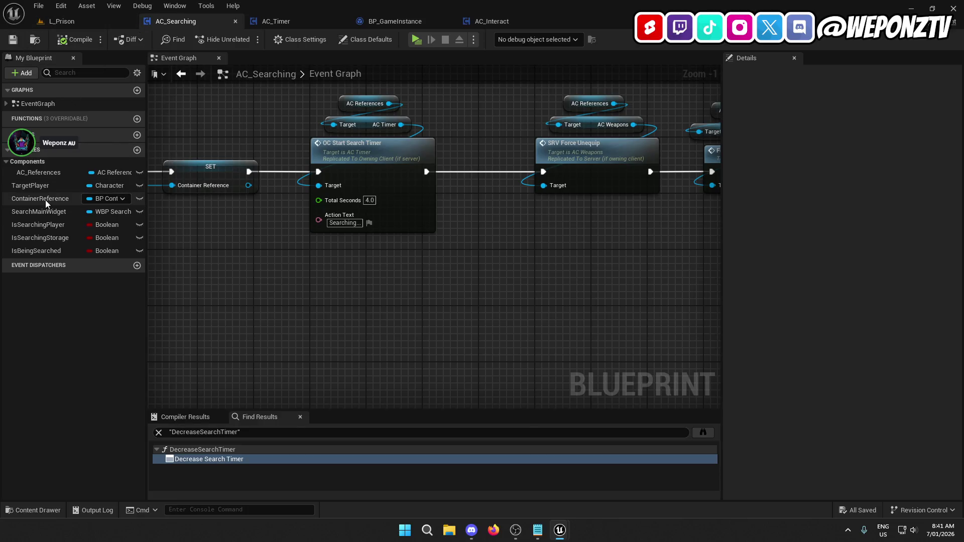
{"action": "left_click_drag", "start_coordinate": [189, 258], "coordinate": [362, 312]}
{"action": "scroll", "coordinate": [383, 203], "scroll_direction": "down", "scroll_amount": 1}
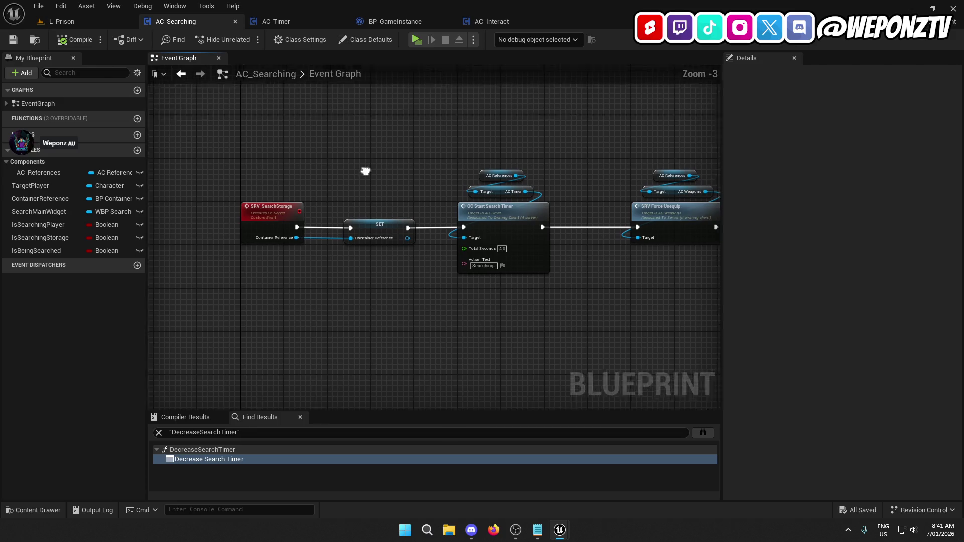
{"action": "left_click", "coordinate": [61, 21]}
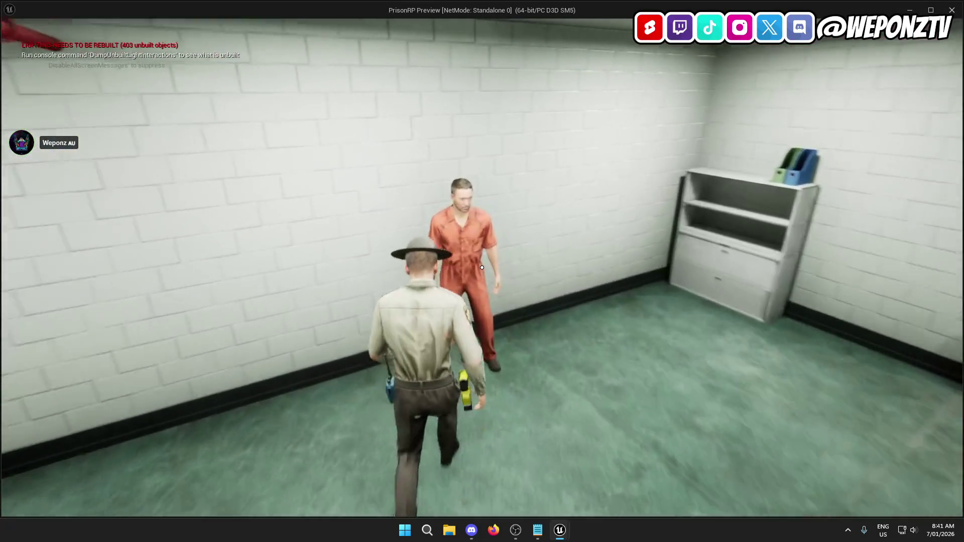
As the guard, choose Search Inmate, close the SEARCH panel, and stop the play session
{"action": "key", "text": "f"}
{"action": "left_click", "coordinate": [482, 267]}
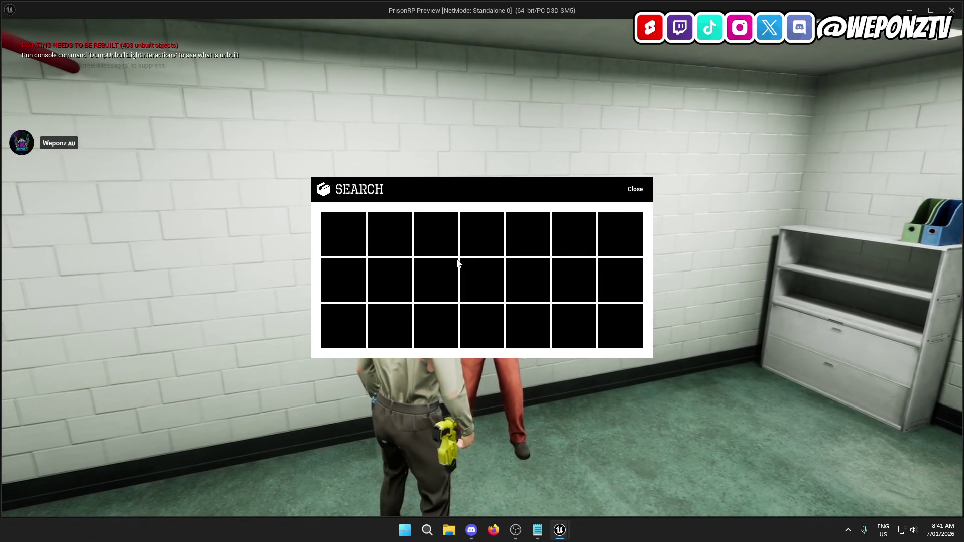
{"action": "left_click", "coordinate": [635, 190]}
{"action": "key", "text": "Escape"}
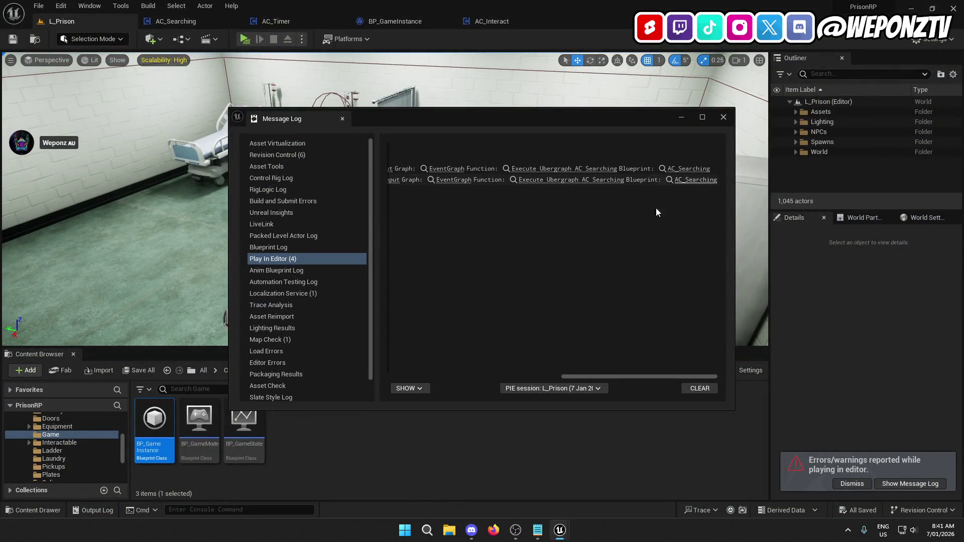
Follow the Message Log's Set Ignore Move Input link into the AC_Searching event graph
{"action": "left_click_drag", "start_coordinate": [599, 375], "coordinate": [496, 375]}
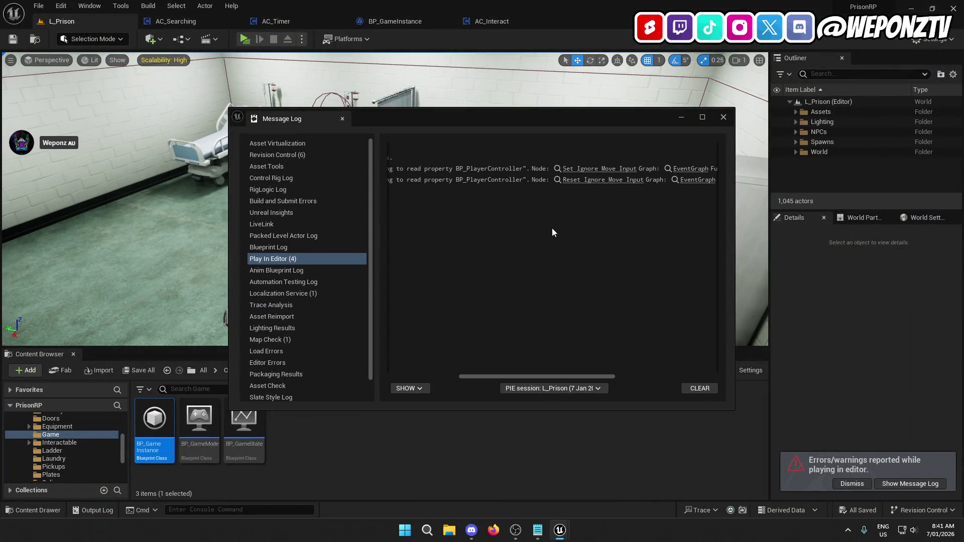
{"action": "left_click", "coordinate": [585, 168]}
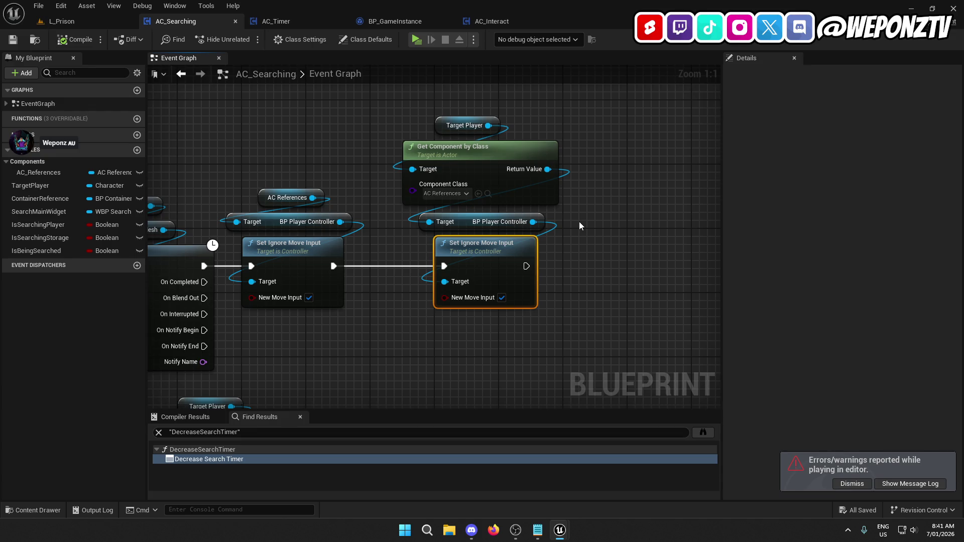
{"action": "left_click_drag", "start_coordinate": [577, 223], "coordinate": [470, 114]}
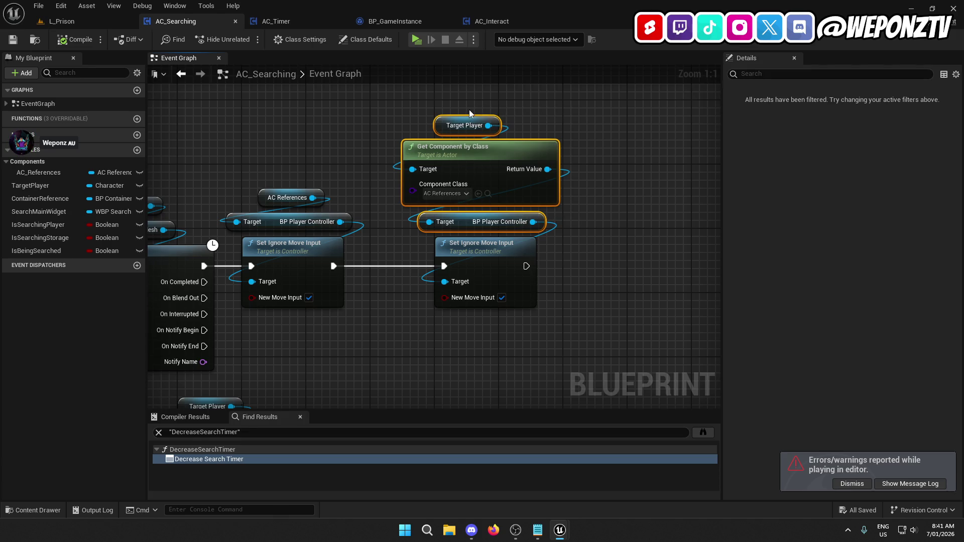
{"action": "mouse_move", "coordinate": [469, 112]}
{"action": "left_mouse_down"}
{"action": "mouse_move", "coordinate": [465, 306]}
{"action": "mouse_move", "coordinate": [692, 318]}
{"action": "mouse_move", "coordinate": [666, 318]}
{"action": "mouse_move", "coordinate": [850, 216]}
{"action": "mouse_move", "coordinate": [769, 206]}
{"action": "left_mouse_up"}
{"action": "scroll", "coordinate": [667, 221], "scroll_direction": "down", "scroll_amount": 5}
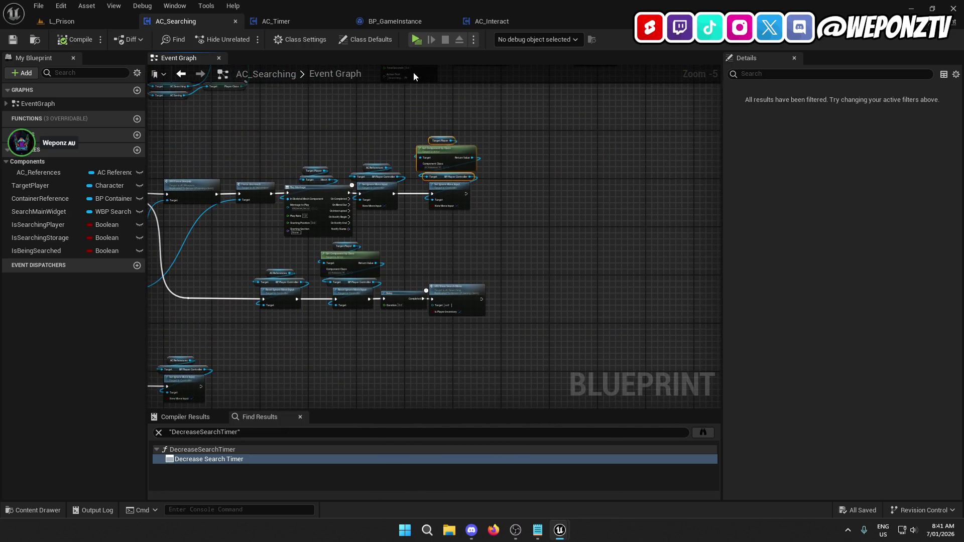
{"action": "left_click", "coordinate": [288, 20]}
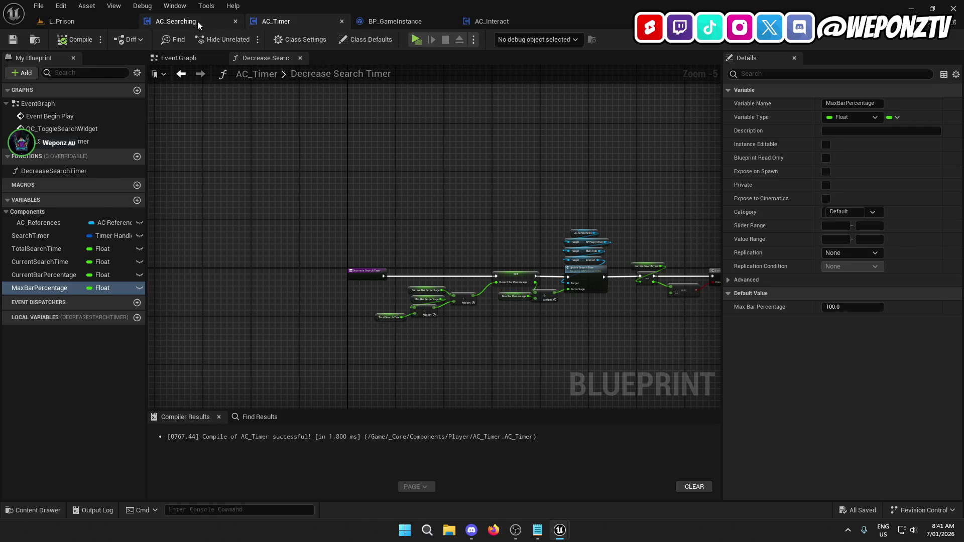
{"action": "left_click", "coordinate": [197, 21]}
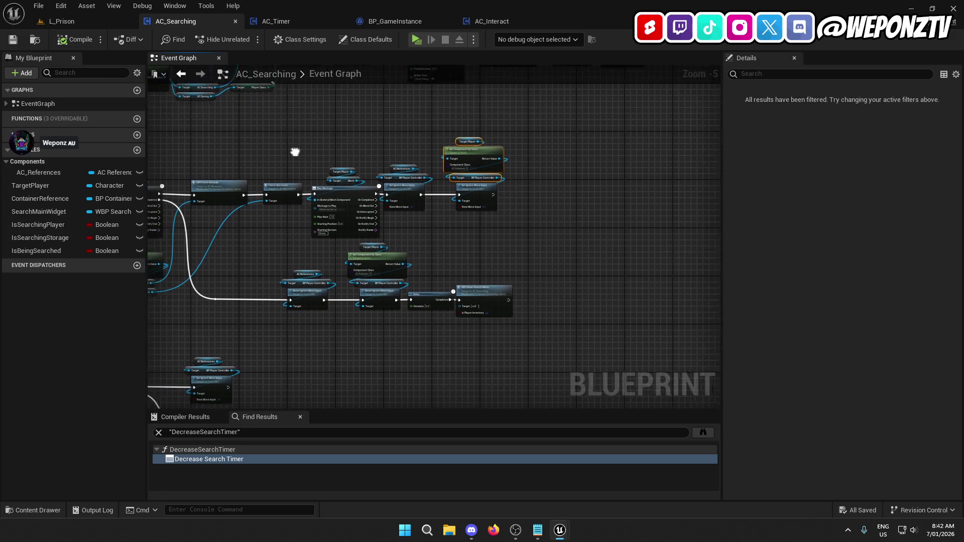
{"action": "left_click", "coordinate": [99, 22]}
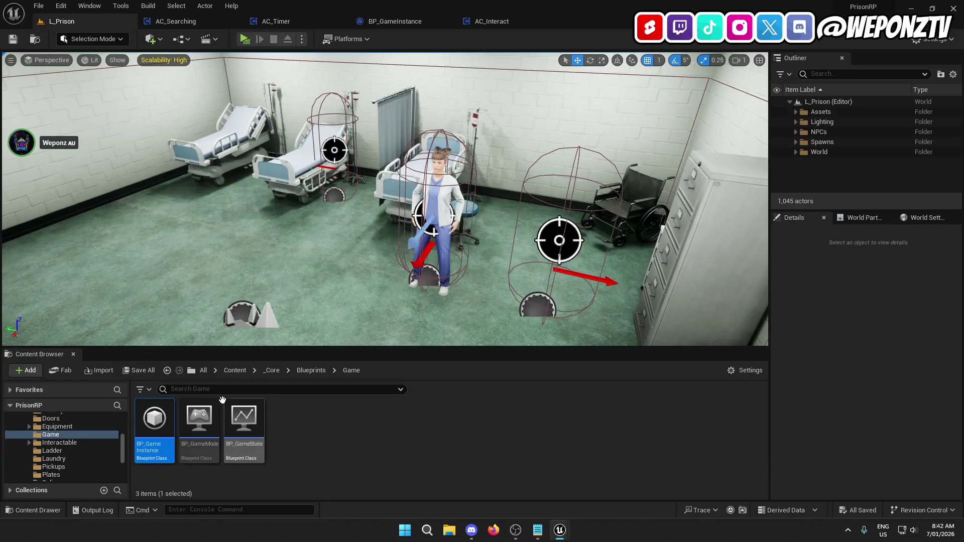
Browse the Content Browser from Content into _Core > Components > Player
{"action": "key", "text": "d"}
{"action": "key", "text": "w"}
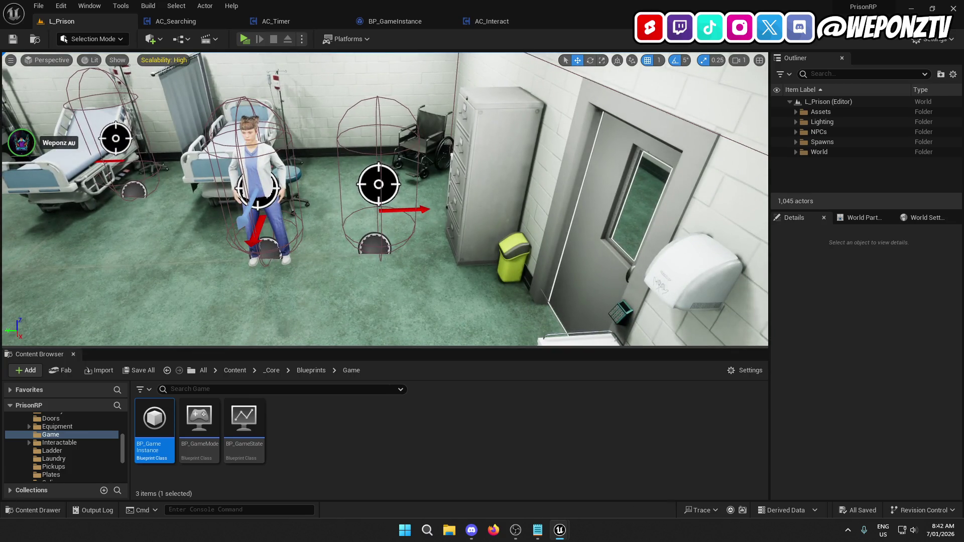
{"action": "key", "text": "a"}
{"action": "key", "text": "a"}
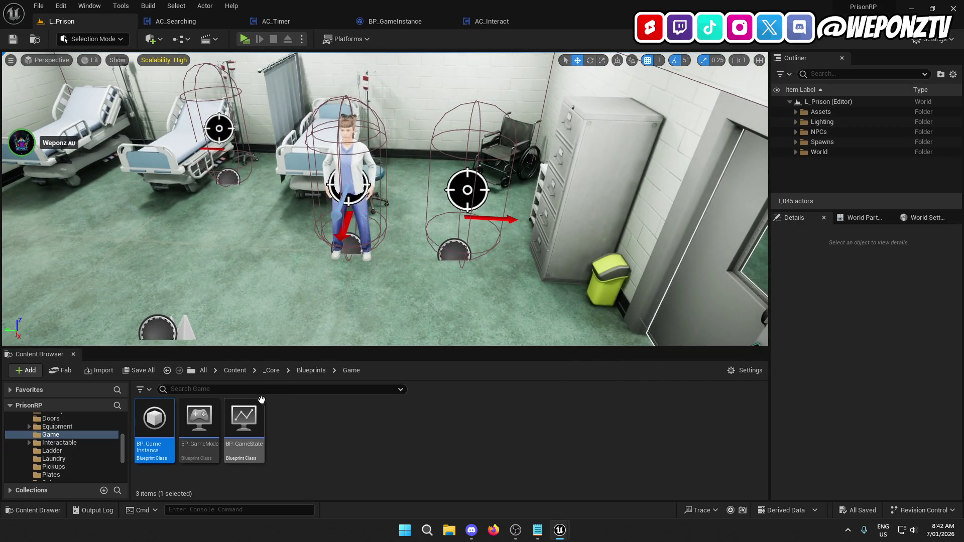
{"action": "left_click", "coordinate": [232, 371]}
{"action": "double_click", "coordinate": [200, 426]}
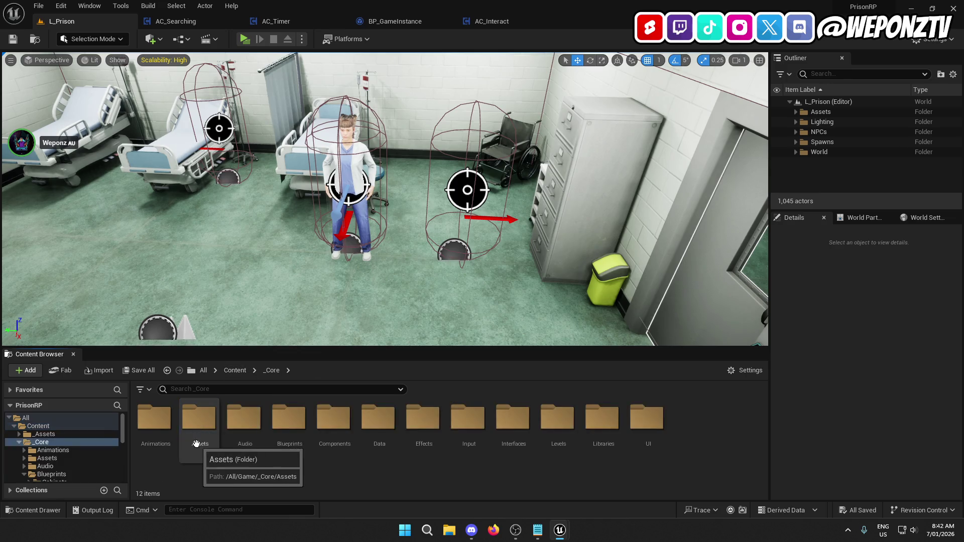
{"action": "double_click", "coordinate": [323, 424]}
{"action": "double_click", "coordinate": [200, 425]}
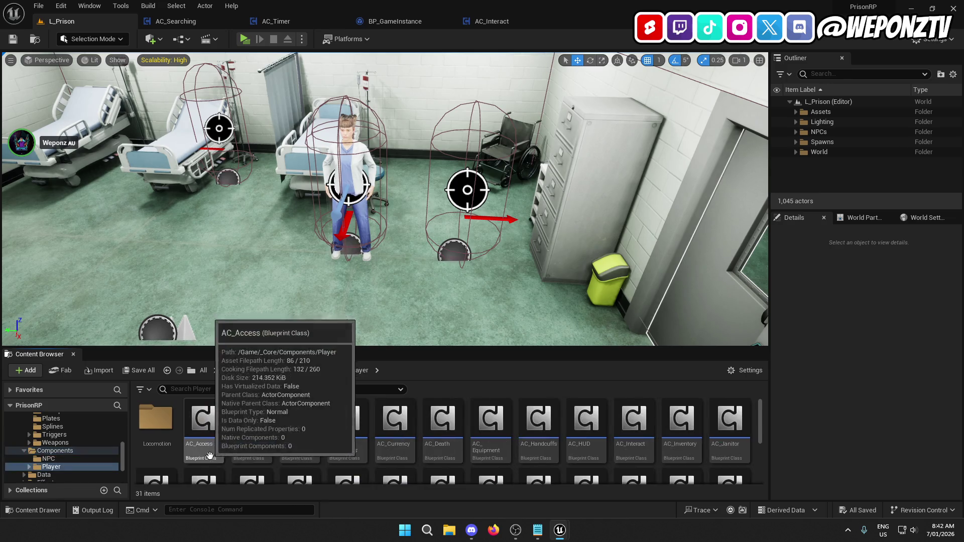
Open AC_Nurse from the Components > NPC folder and view its graph
{"action": "scroll", "coordinate": [414, 460], "scroll_direction": "down", "scroll_amount": 3}
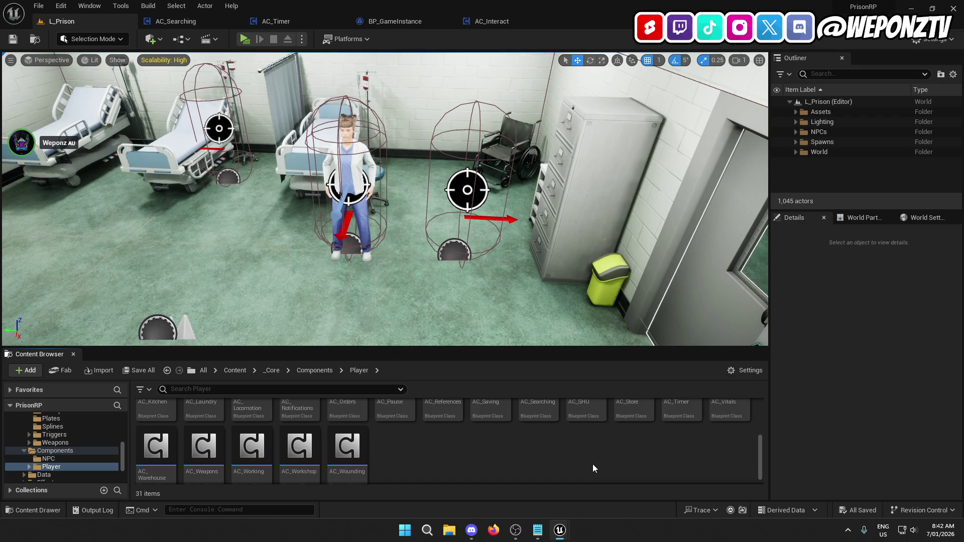
{"action": "left_click", "coordinate": [314, 370]}
{"action": "left_click", "coordinate": [158, 420]}
{"action": "double_click", "coordinate": [158, 421]}
{"action": "double_click", "coordinate": [199, 421]}
{"action": "mouse_move", "coordinate": [400, 349]}
{"action": "left_mouse_down"}
{"action": "mouse_move", "coordinate": [307, 312]}
{"action": "mouse_move", "coordinate": [399, 295]}
{"action": "mouse_move", "coordinate": [425, 275]}
{"action": "mouse_move", "coordinate": [498, 254]}
{"action": "mouse_move", "coordinate": [483, 234]}
{"action": "left_mouse_up"}
{"action": "scroll", "coordinate": [307, 312], "scroll_direction": "up", "scroll_amount": 5}
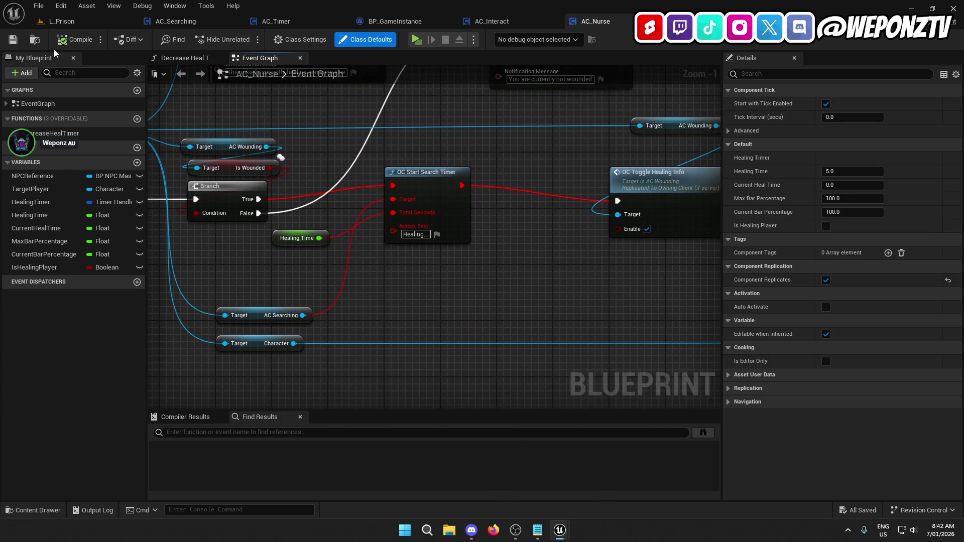
Pan to the erroring OC Start Search Timer node and add a reroute on the AC wire
{"action": "left_click_drag", "start_coordinate": [447, 266], "coordinate": [429, 274]}
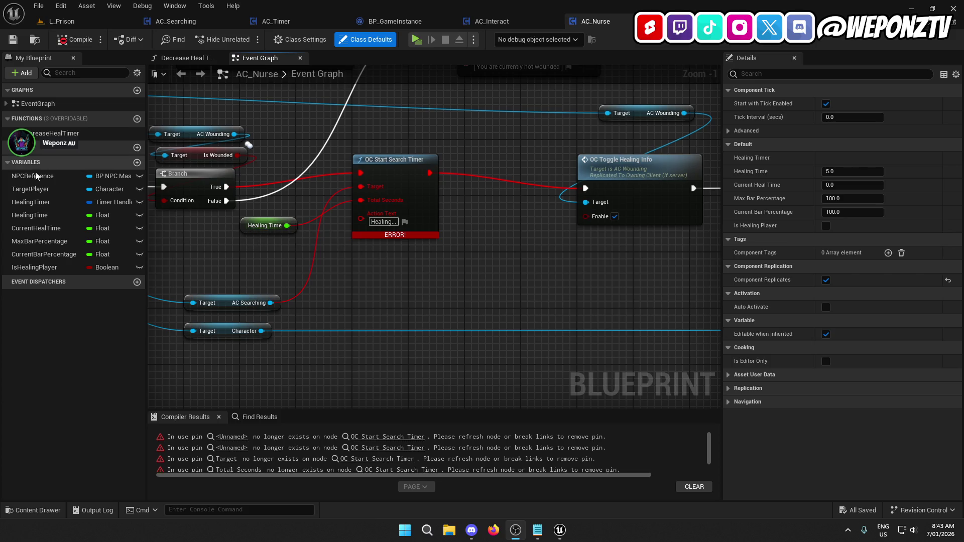
{"action": "mouse_move", "coordinate": [296, 260]}
{"action": "left_mouse_down"}
{"action": "mouse_move", "coordinate": [442, 318]}
{"action": "mouse_move", "coordinate": [714, 317]}
{"action": "mouse_move", "coordinate": [393, 351]}
{"action": "mouse_move", "coordinate": [433, 329]}
{"action": "left_mouse_up"}
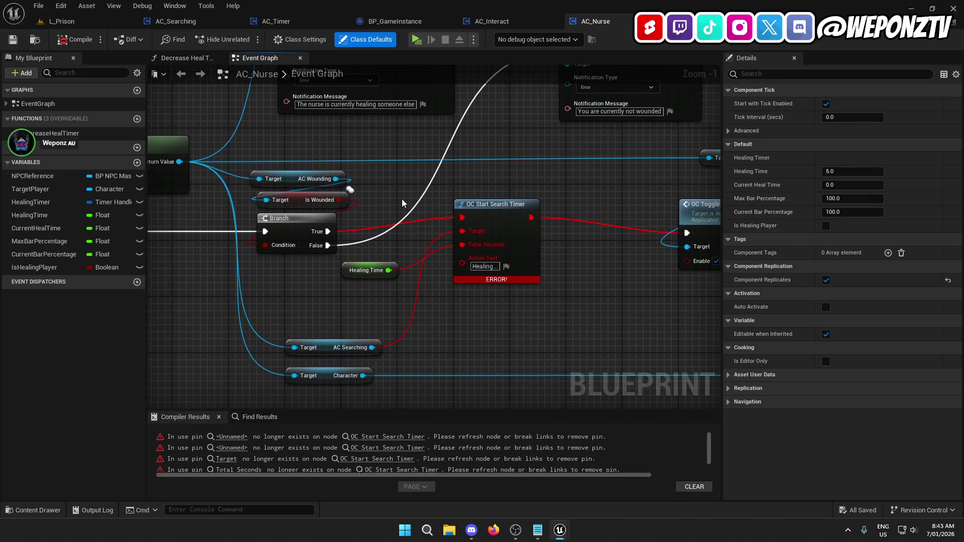
{"action": "double_click", "coordinate": [458, 159]}
Add an AC Timer getter from the reroute and an OC Start Search Timer node from it
{"action": "left_click_drag", "start_coordinate": [462, 157], "coordinate": [477, 179]}
{"action": "type", "text": "timer"}
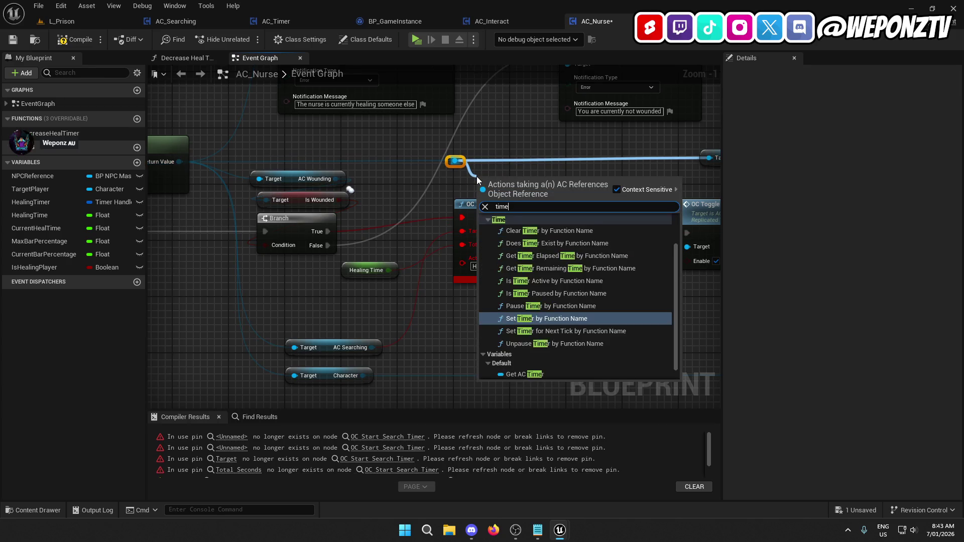
{"action": "left_click", "coordinate": [551, 356]}
{"action": "mouse_move", "coordinate": [538, 180]}
{"action": "left_mouse_down"}
{"action": "mouse_move", "coordinate": [511, 179]}
{"action": "mouse_move", "coordinate": [485, 303]}
{"action": "left_mouse_up"}
{"action": "type", "text": "starts"}
{"action": "left_click", "coordinate": [522, 355]}
{"action": "left_click_drag", "start_coordinate": [536, 333], "coordinate": [598, 291]}
Feed Healing Time into Total Seconds, label it Healing, and wire Branch True and OC Toggle Healing Info
{"action": "left_click_drag", "start_coordinate": [390, 270], "coordinate": [555, 324]}
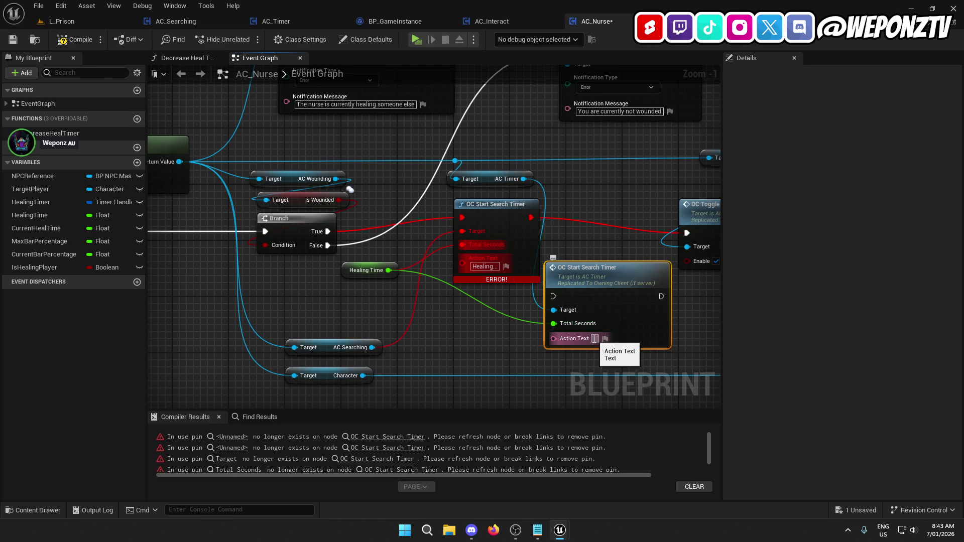
{"action": "type", "text": "Healing"}
{"action": "key", "text": "Return"}
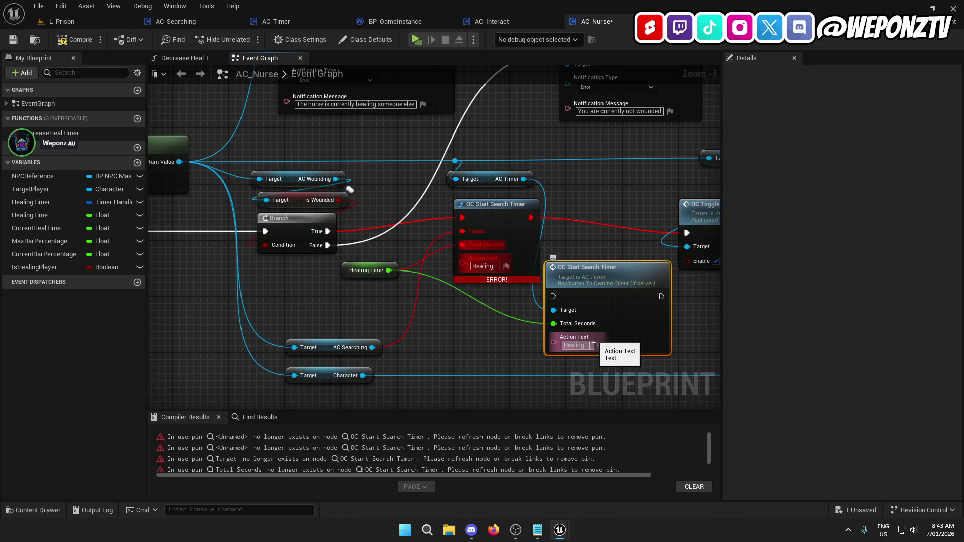
{"action": "mouse_move", "coordinate": [602, 252]}
{"action": "left_mouse_down"}
{"action": "mouse_move", "coordinate": [538, 224]}
{"action": "mouse_move", "coordinate": [511, 224]}
{"action": "left_mouse_up"}
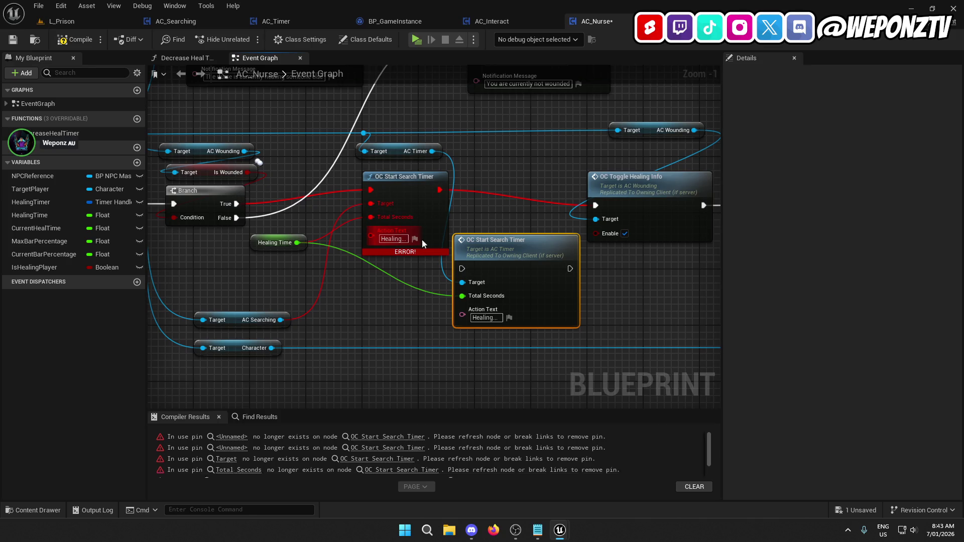
{"action": "left_click_drag", "start_coordinate": [462, 269], "coordinate": [239, 205]}
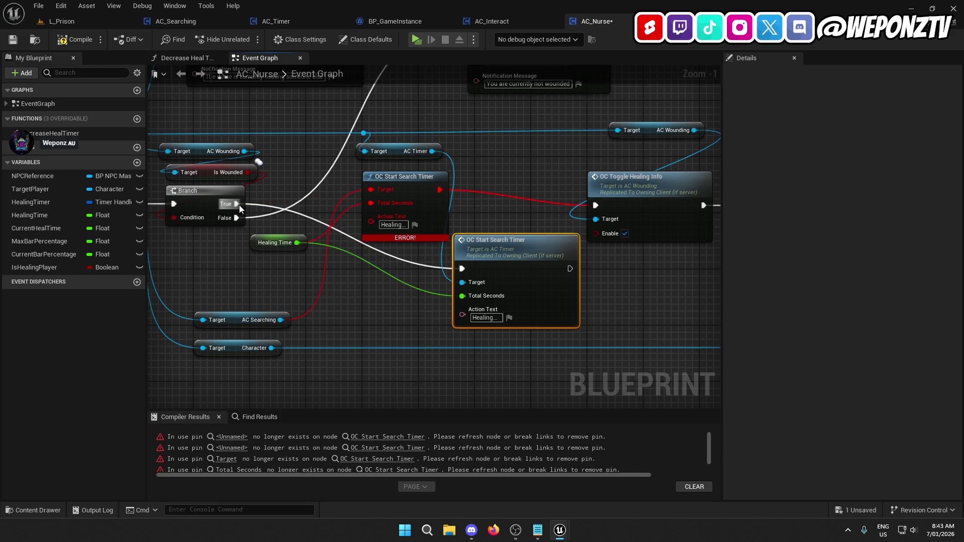
{"action": "left_click_drag", "start_coordinate": [570, 269], "coordinate": [597, 206]}
Delete the old broken timer node, tidy the graph, and compile AC_Nurse
{"action": "left_click", "coordinate": [406, 182]}
{"action": "key", "text": "Delete"}
{"action": "left_click_drag", "start_coordinate": [489, 257], "coordinate": [398, 192]}
{"action": "left_click", "coordinate": [327, 273]}
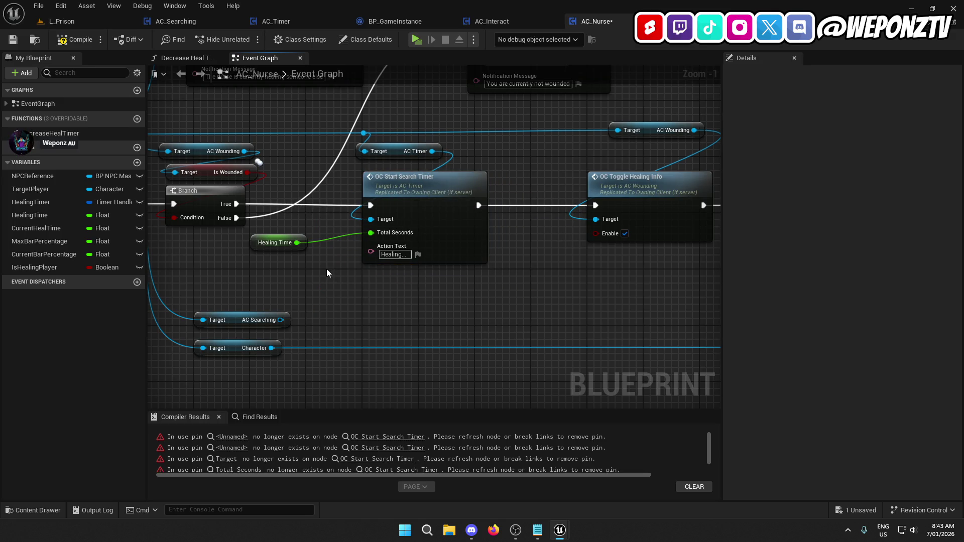
{"action": "mouse_move", "coordinate": [381, 309]}
{"action": "left_mouse_down"}
{"action": "mouse_move", "coordinate": [484, 248]}
{"action": "mouse_move", "coordinate": [454, 255]}
{"action": "left_mouse_up"}
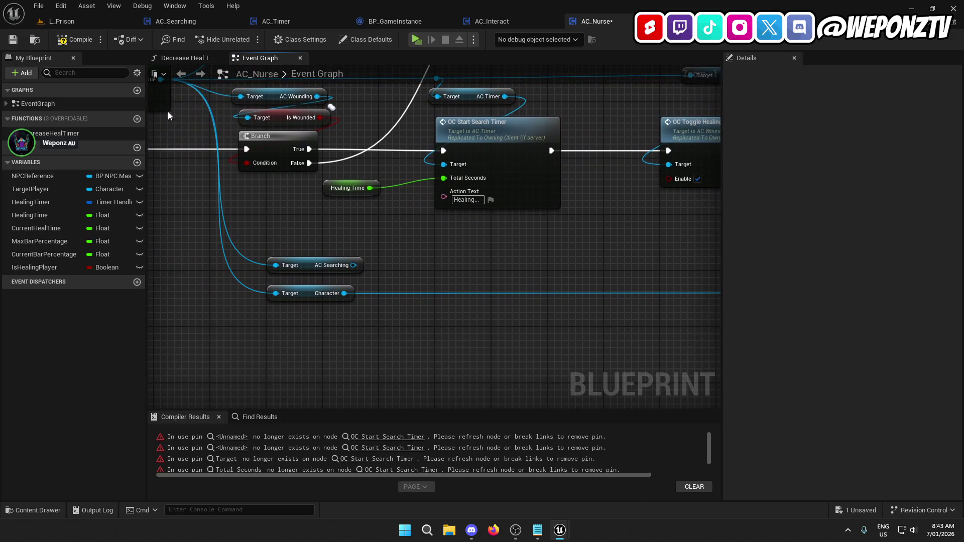
{"action": "left_click", "coordinate": [76, 44]}
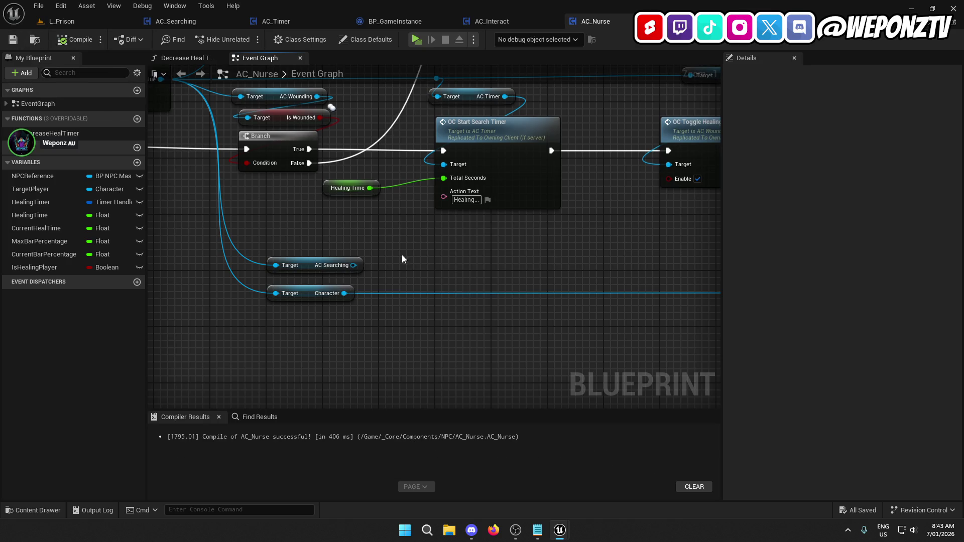
{"action": "left_click_drag", "start_coordinate": [402, 256], "coordinate": [468, 245]}
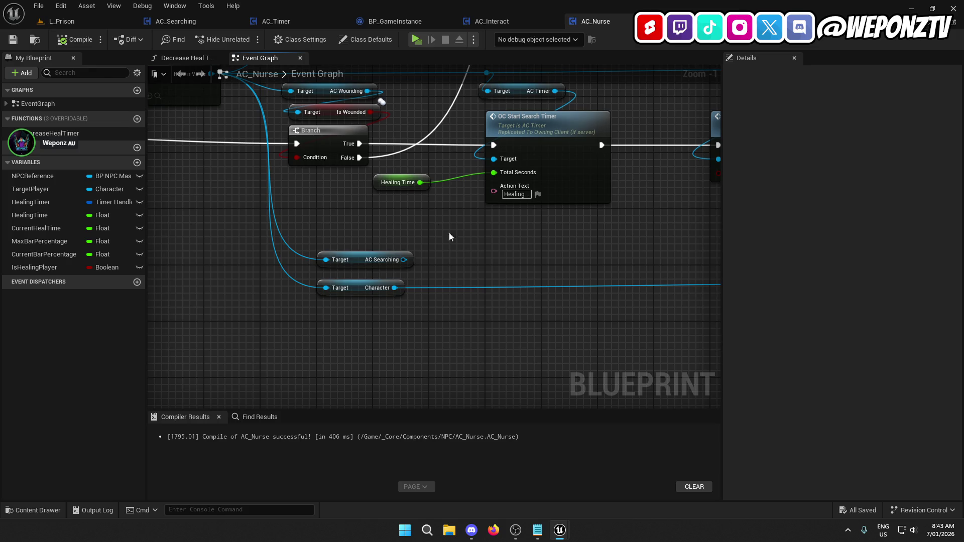
{"action": "left_click", "coordinate": [60, 21]}
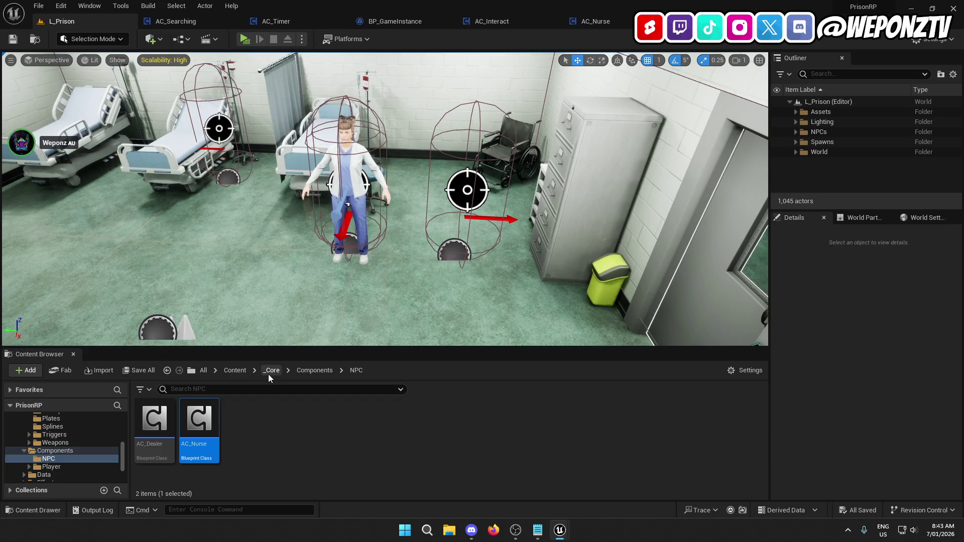
In BP_GameInstance (_Core > Blueprints > Game), set Spawning Class default to Inmate and save
{"action": "left_click", "coordinate": [268, 374]}
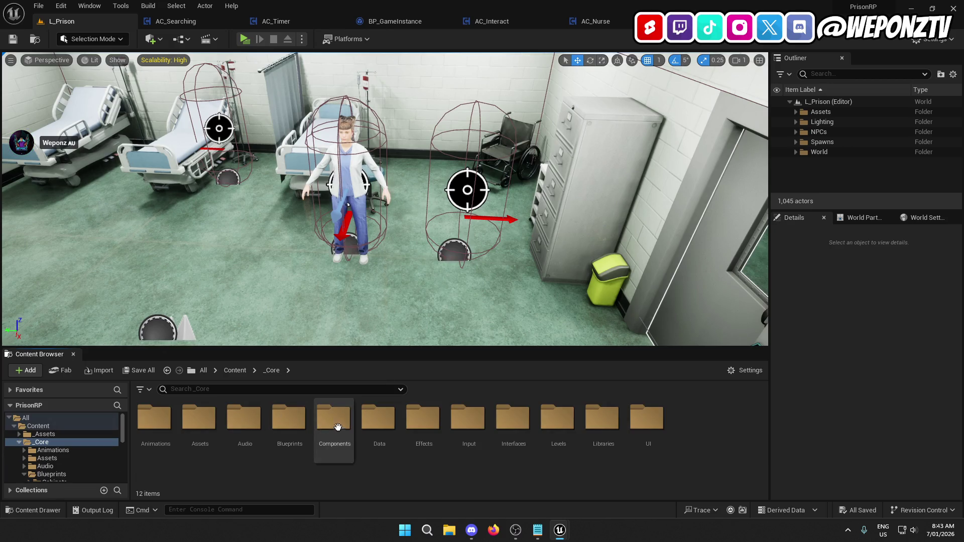
{"action": "double_click", "coordinate": [287, 418]}
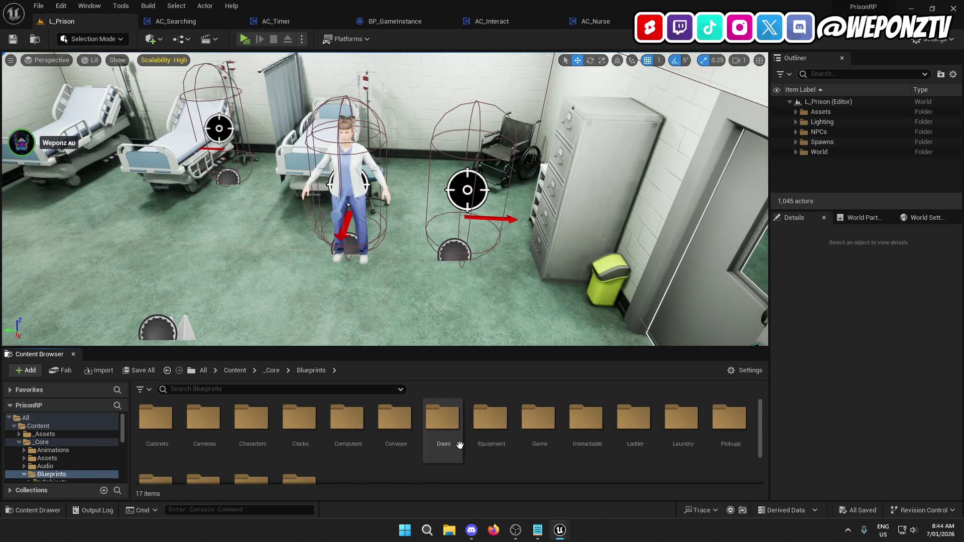
{"action": "double_click", "coordinate": [530, 425]}
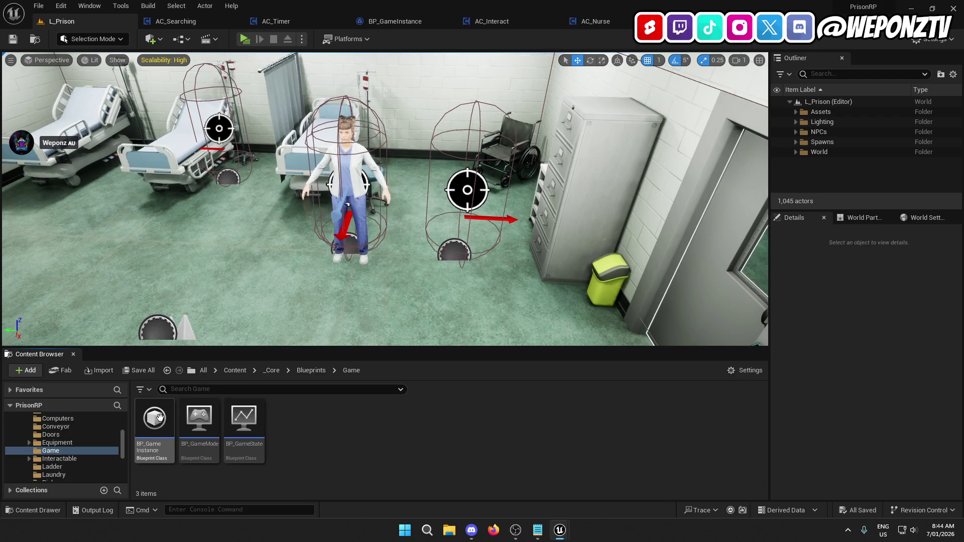
{"action": "double_click", "coordinate": [158, 417]}
{"action": "left_click", "coordinate": [848, 279]}
{"action": "left_click", "coordinate": [838, 290]}
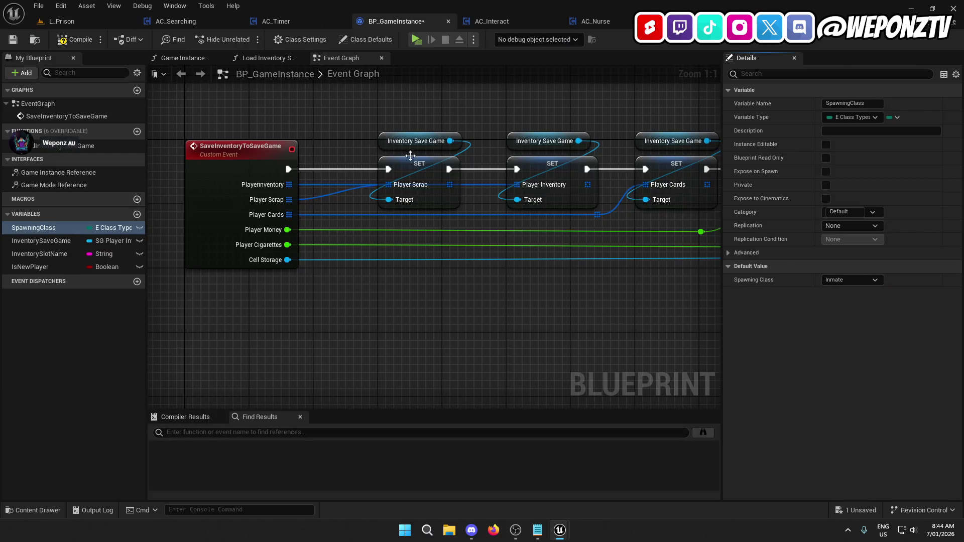
{"action": "left_click", "coordinate": [14, 43]}
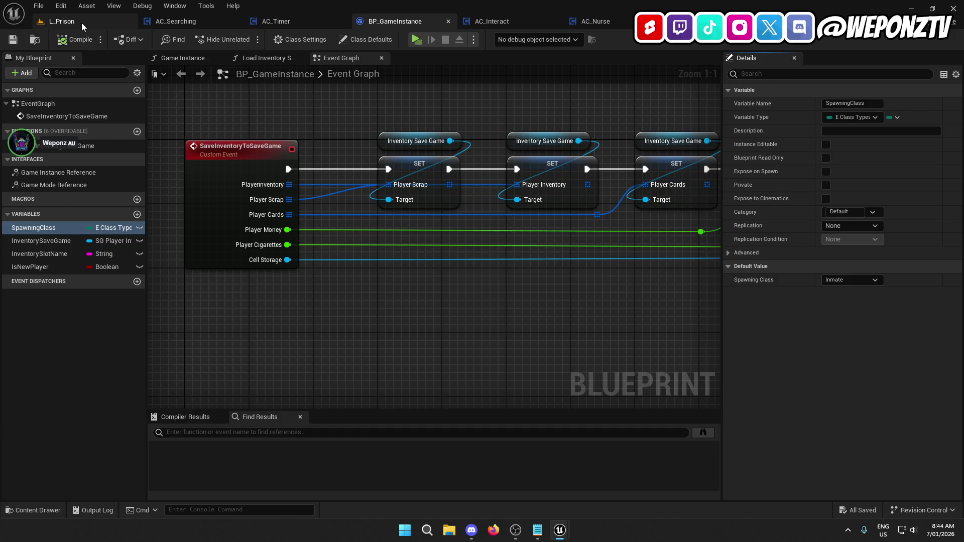
Open AC_Wounding from _Core > Components > Player, then return to L_Prison
{"action": "left_click", "coordinate": [62, 21]}
{"action": "left_click", "coordinate": [279, 374]}
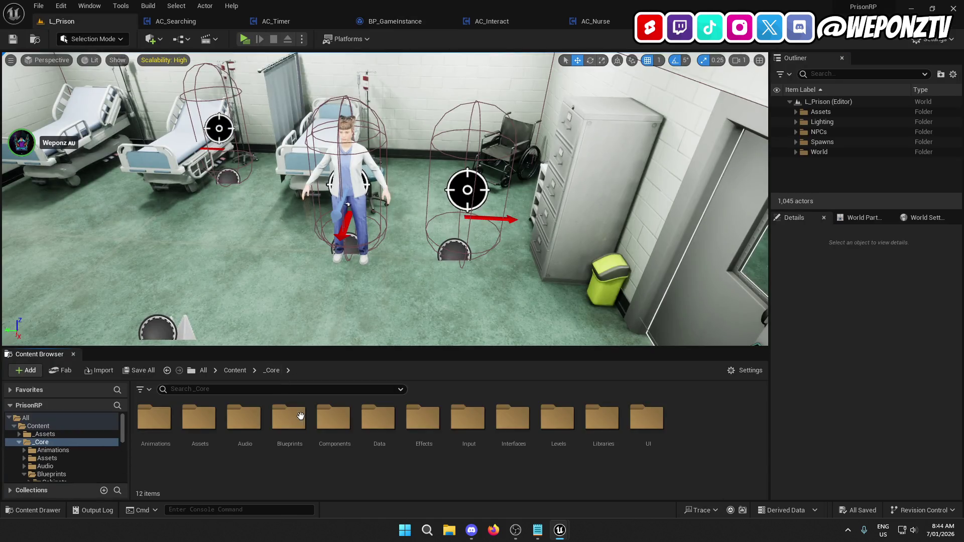
{"action": "double_click", "coordinate": [333, 424]}
{"action": "left_click", "coordinate": [211, 420]}
{"action": "double_click", "coordinate": [211, 420]}
{"action": "scroll", "coordinate": [534, 465], "scroll_direction": "down", "scroll_amount": 5}
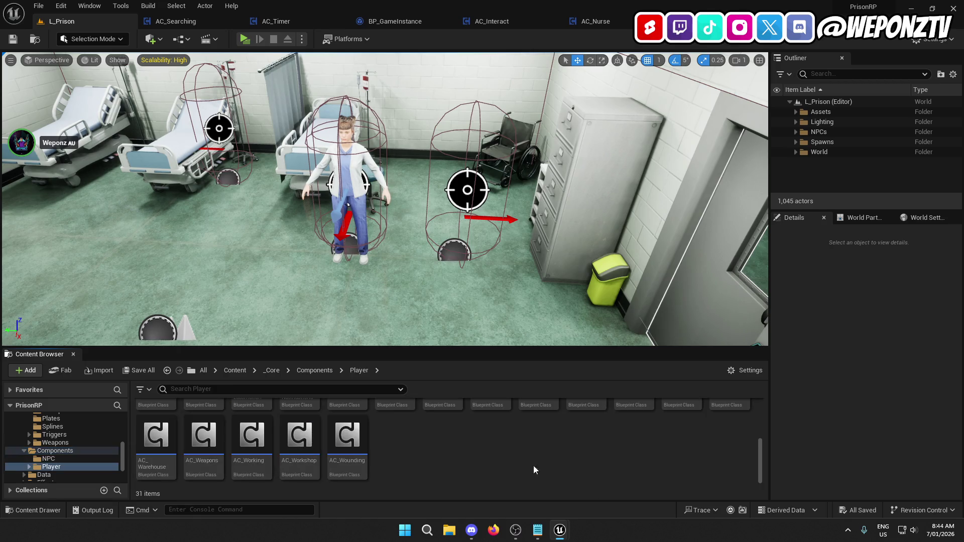
{"action": "double_click", "coordinate": [346, 454]}
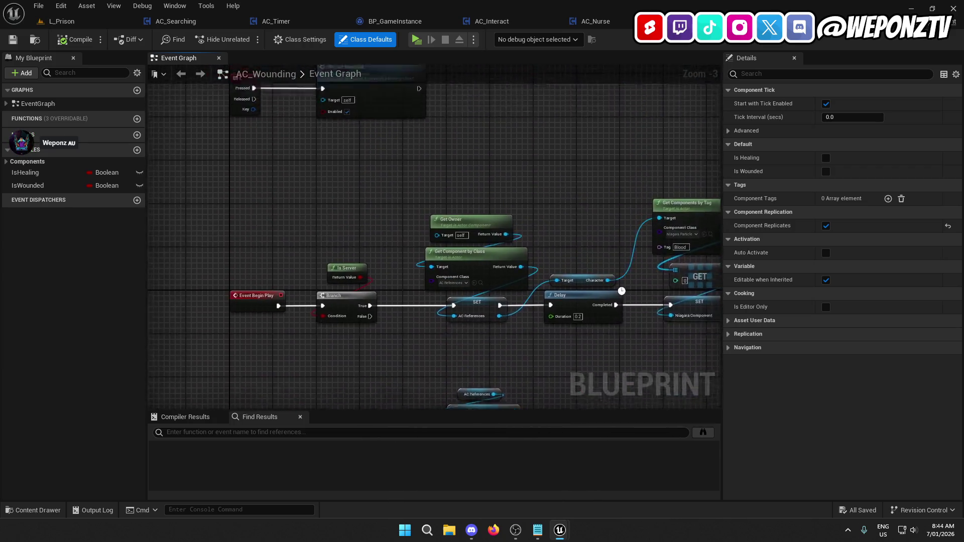
{"action": "left_click", "coordinate": [61, 21]}
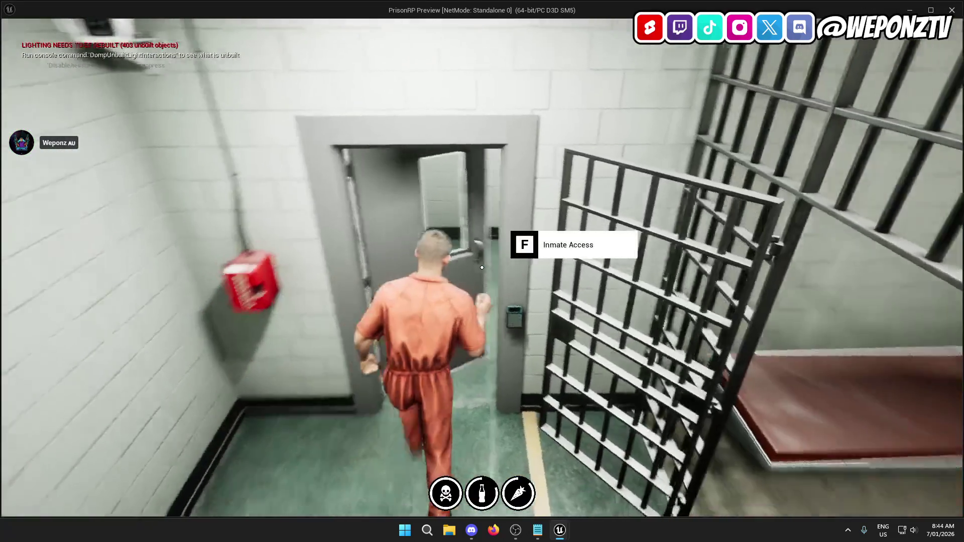
{"action": "key", "text": "w"}
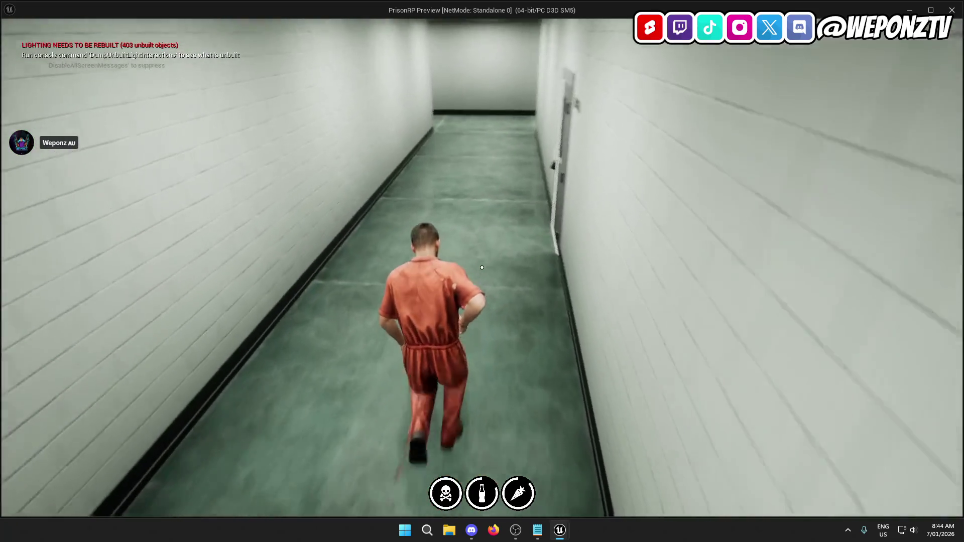
{"action": "key", "text": "w"}
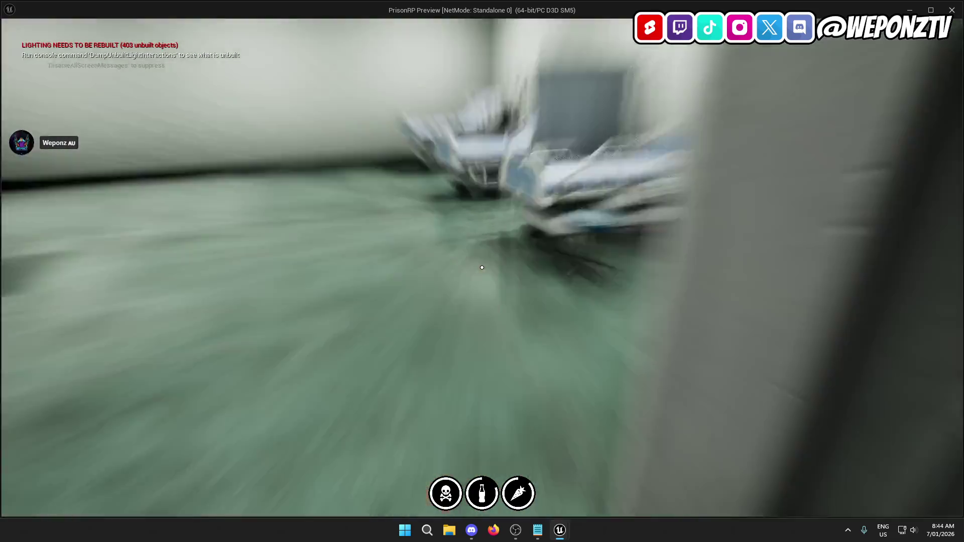
{"action": "key", "text": "w"}
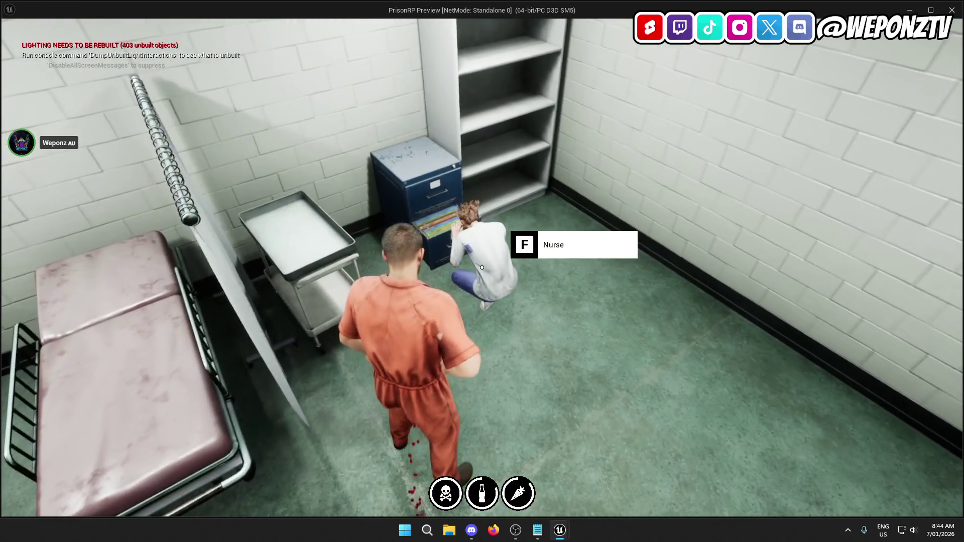
{"action": "key", "text": "f"}
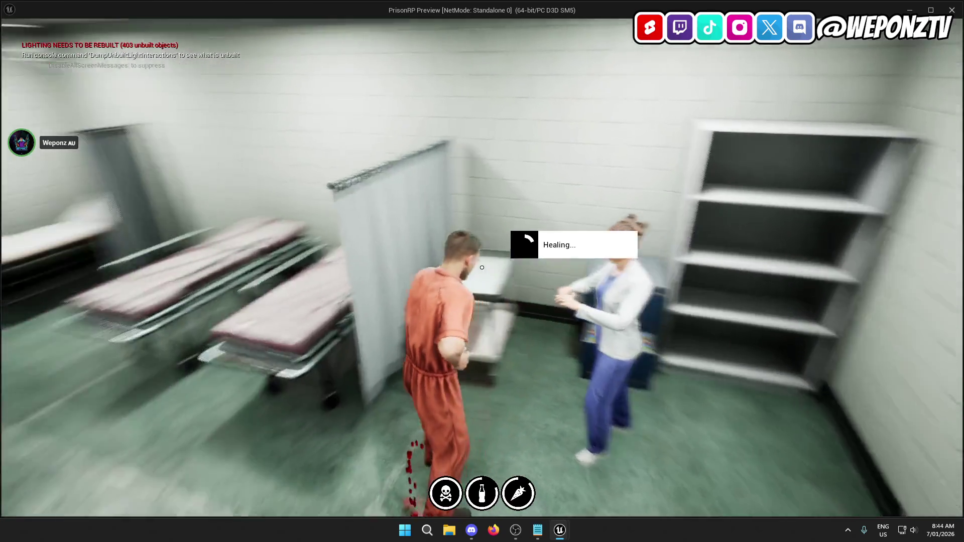
{"action": "key", "text": "w"}
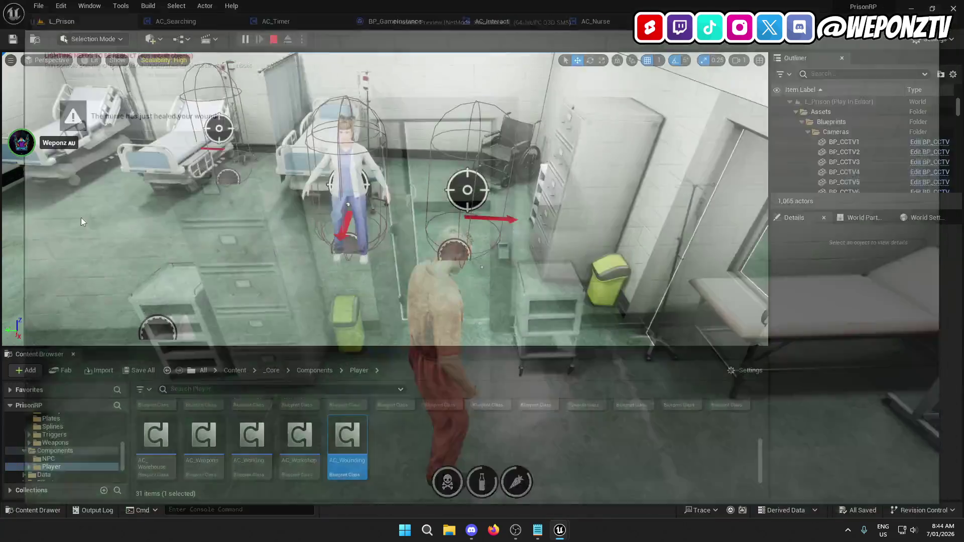
{"action": "key", "text": "Escape"}
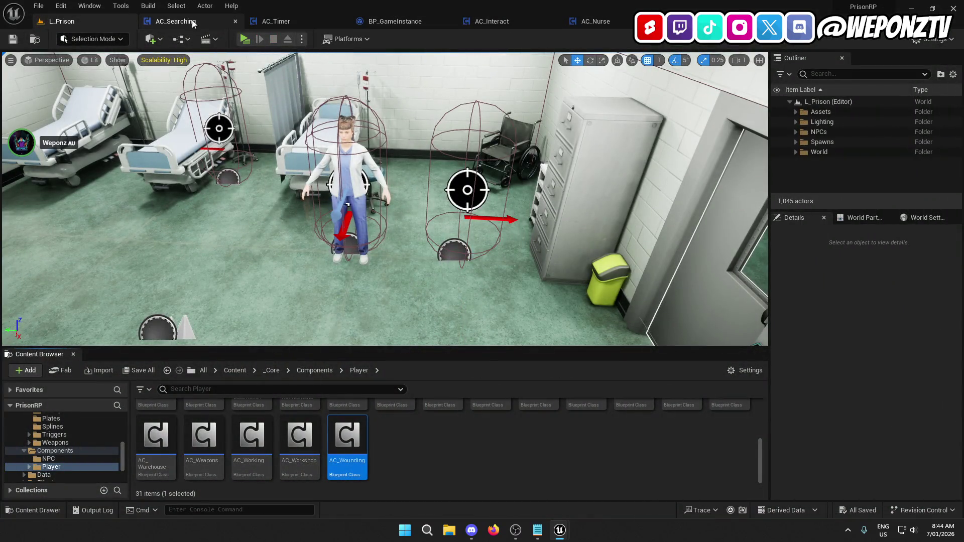
Switch to AC_Nurse and review its healing logic through to the heal-finish nodes
{"action": "left_click", "coordinate": [615, 17]}
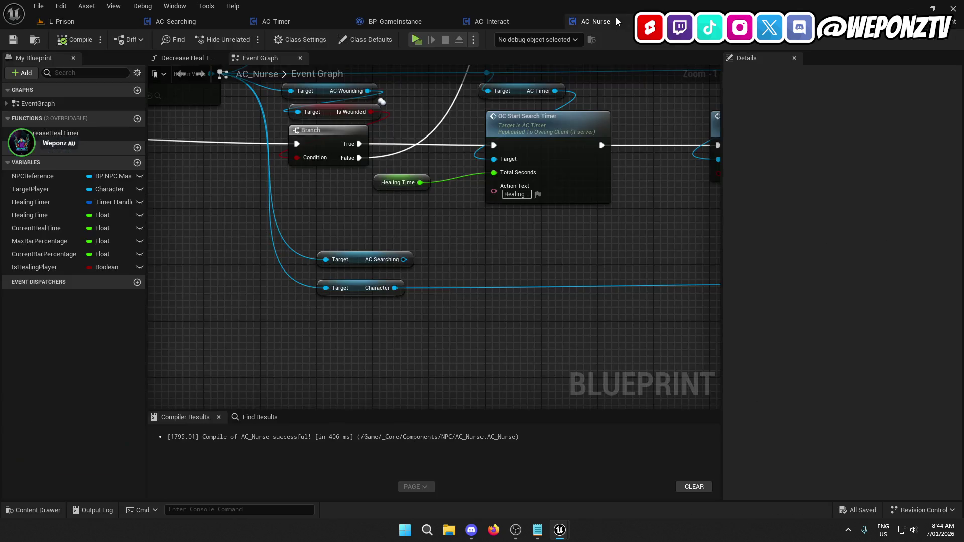
{"action": "scroll", "coordinate": [563, 222], "scroll_direction": "down", "scroll_amount": 5}
{"action": "left_click_drag", "start_coordinate": [334, 315], "coordinate": [329, 269]}
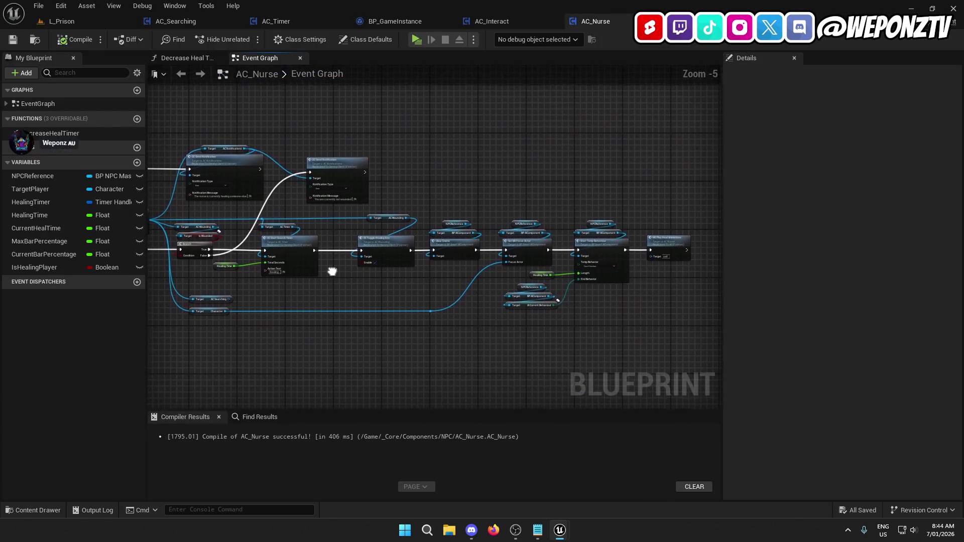
{"action": "scroll", "coordinate": [332, 264], "scroll_direction": "up", "scroll_amount": 3}
{"action": "mouse_move", "coordinate": [335, 215]}
{"action": "left_mouse_down"}
{"action": "mouse_move", "coordinate": [481, 166]}
{"action": "mouse_move", "coordinate": [317, 133]}
{"action": "left_mouse_up"}
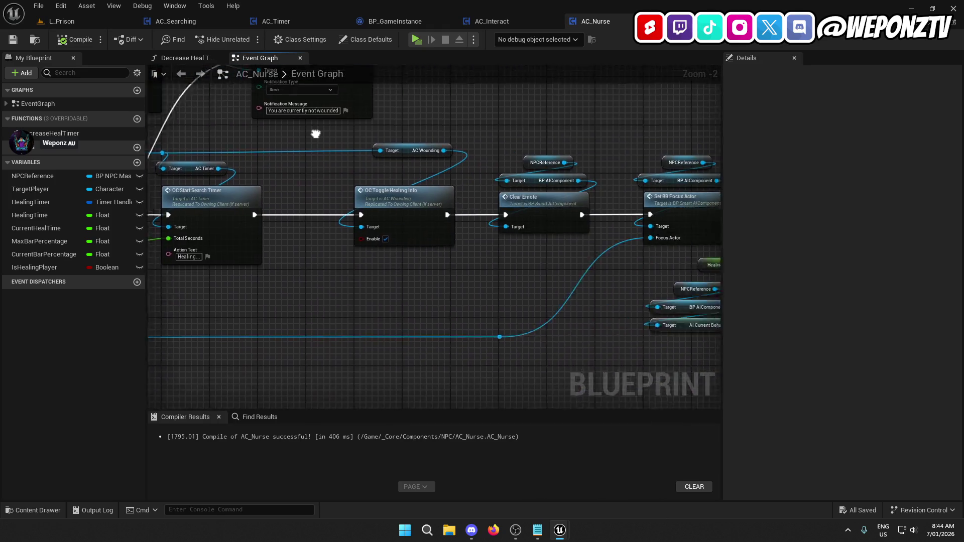
{"action": "mouse_move", "coordinate": [497, 242]}
{"action": "left_mouse_down"}
{"action": "mouse_move", "coordinate": [315, 284]}
{"action": "mouse_move", "coordinate": [312, 266]}
{"action": "left_mouse_up"}
{"action": "scroll", "coordinate": [297, 185], "scroll_direction": "down", "scroll_amount": 4}
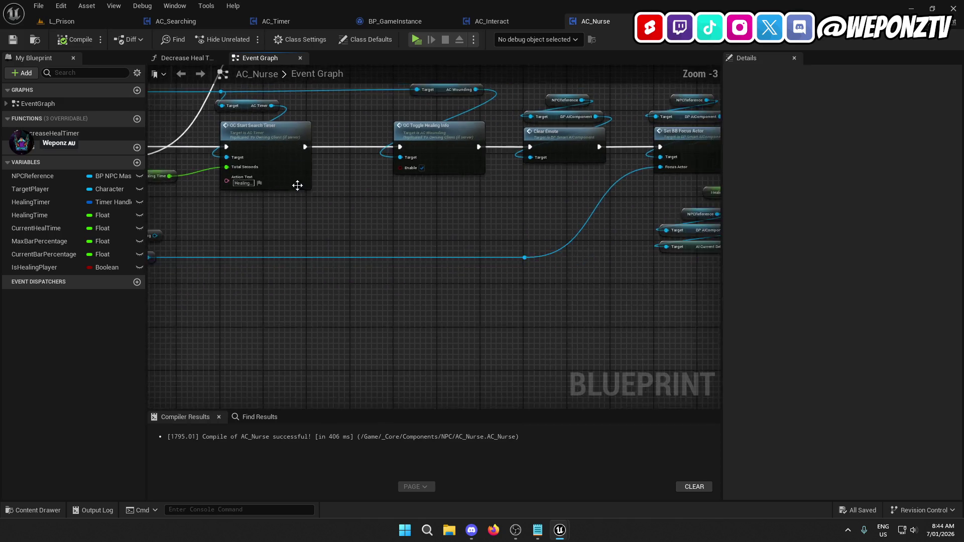
{"action": "scroll", "coordinate": [348, 164], "scroll_direction": "up", "scroll_amount": 4}
{"action": "left_click_drag", "start_coordinate": [377, 150], "coordinate": [300, 212]}
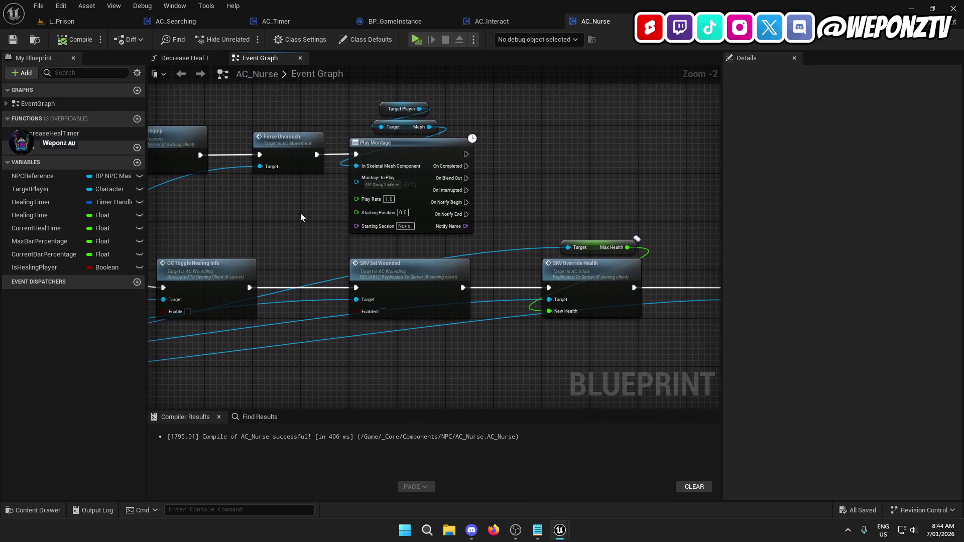
Close the AC_Interact, AC_Wounding and AC_Timer tabs and return to AC_Nurse
{"action": "left_click", "coordinate": [537, 22]}
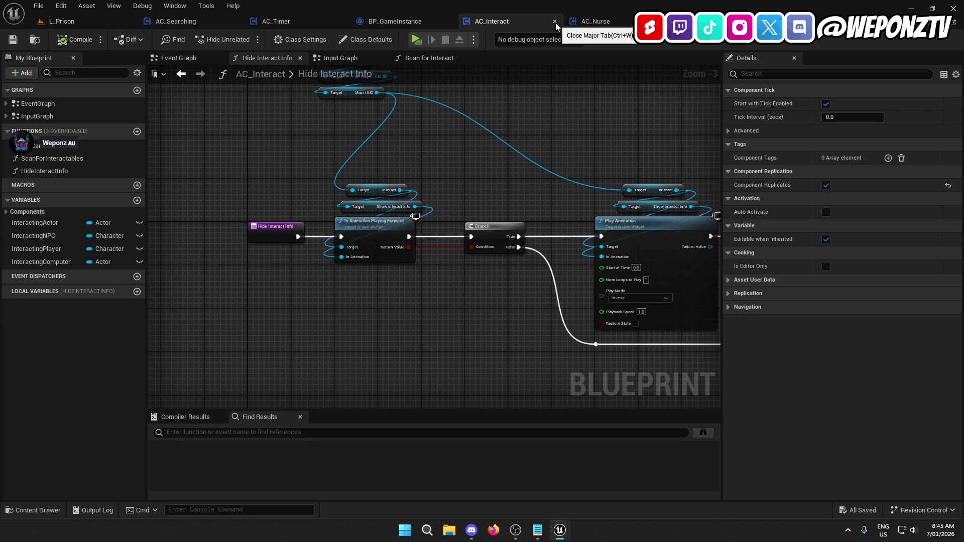
{"action": "left_click", "coordinate": [556, 23]}
{"action": "left_click", "coordinate": [601, 21]}
{"action": "middle_click", "coordinate": [603, 22]}
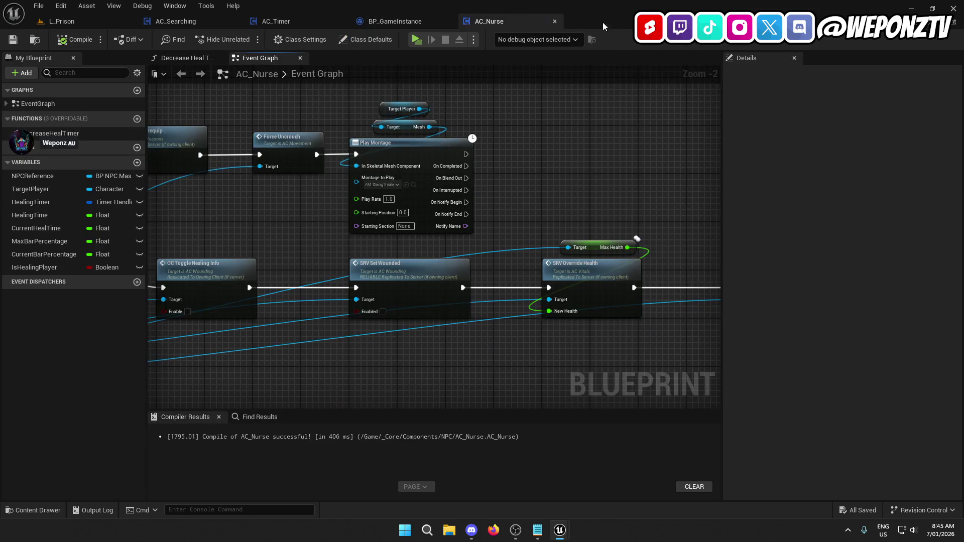
{"action": "left_click", "coordinate": [298, 21]}
{"action": "middle_click", "coordinate": [251, 22]}
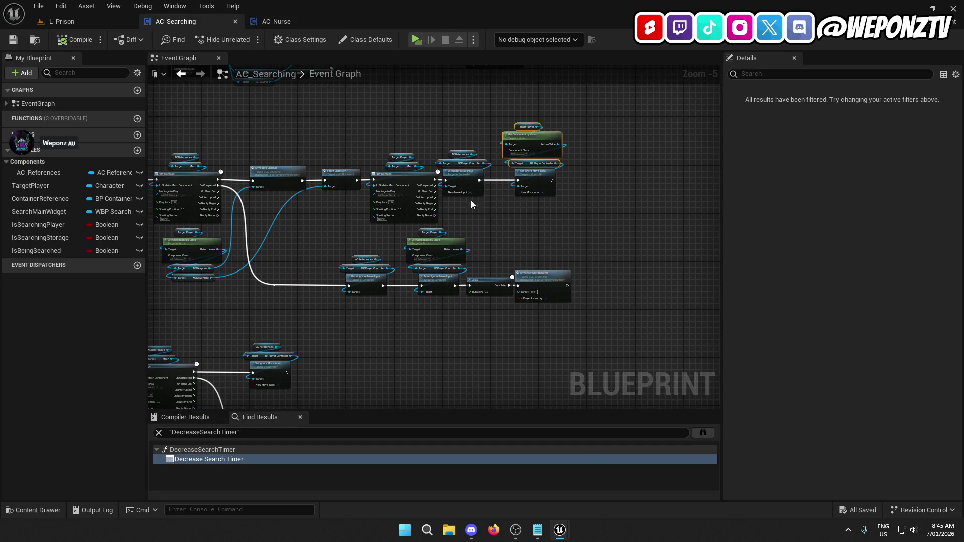
{"action": "left_click", "coordinate": [558, 219]}
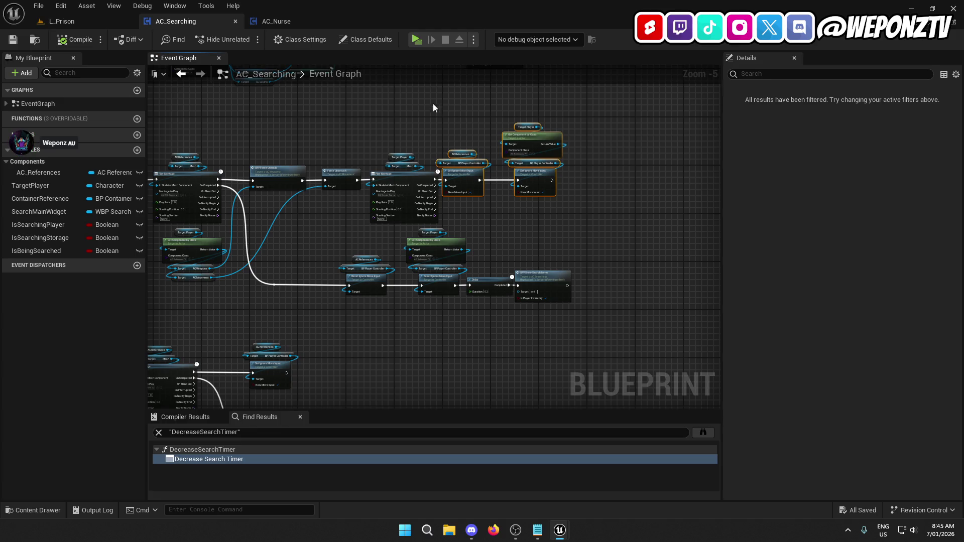
{"action": "left_click", "coordinate": [281, 22]}
{"action": "scroll", "coordinate": [653, 241], "scroll_direction": "up", "scroll_amount": 4}
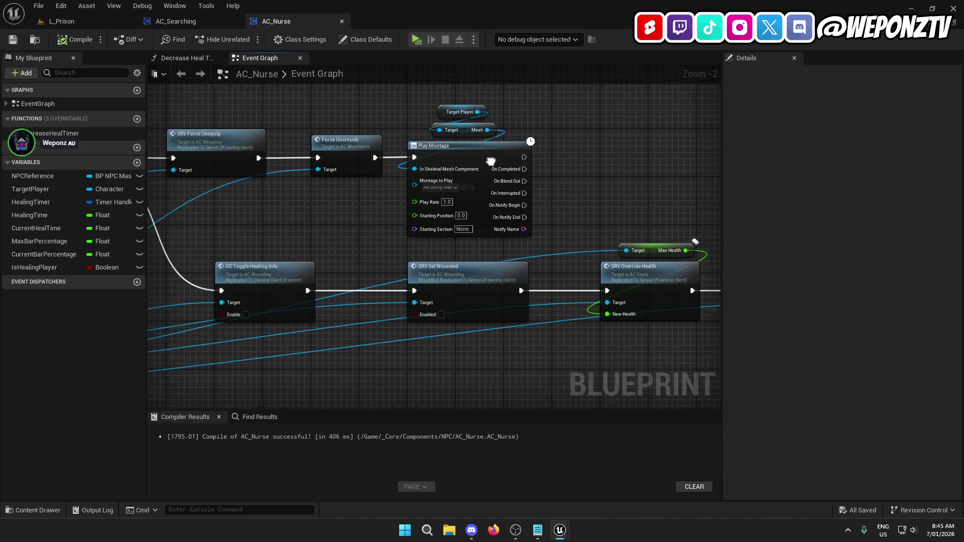
Paste the copied Set Ignore Move Input nodes and frame them beside Play Montage
{"action": "mouse_move", "coordinate": [503, 150]}
{"action": "left_mouse_down"}
{"action": "mouse_move", "coordinate": [688, 166]}
{"action": "mouse_move", "coordinate": [663, 173]}
{"action": "mouse_move", "coordinate": [703, 176]}
{"action": "mouse_move", "coordinate": [679, 176]}
{"action": "mouse_move", "coordinate": [843, 171]}
{"action": "mouse_move", "coordinate": [498, 105]}
{"action": "mouse_move", "coordinate": [427, 104]}
{"action": "mouse_move", "coordinate": [583, 64]}
{"action": "mouse_move", "coordinate": [344, 150]}
{"action": "mouse_move", "coordinate": [438, 152]}
{"action": "left_mouse_up"}
{"action": "key", "text": "ctrl+v"}
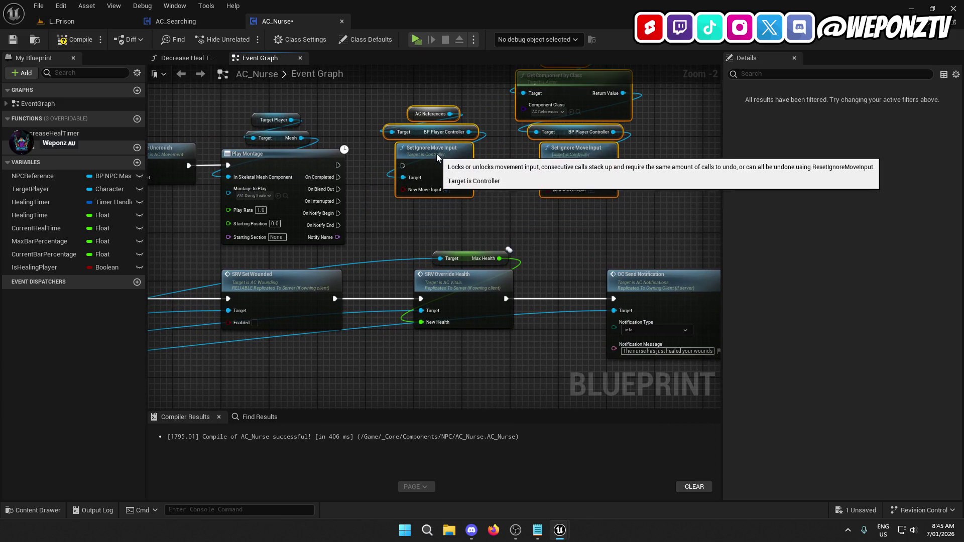
{"action": "mouse_move", "coordinate": [375, 204]}
{"action": "left_mouse_down"}
{"action": "mouse_move", "coordinate": [267, 66]}
{"action": "mouse_move", "coordinate": [513, 61]}
{"action": "mouse_move", "coordinate": [514, 76]}
{"action": "left_mouse_up"}
{"action": "left_click_drag", "start_coordinate": [586, 95], "coordinate": [582, 94]}
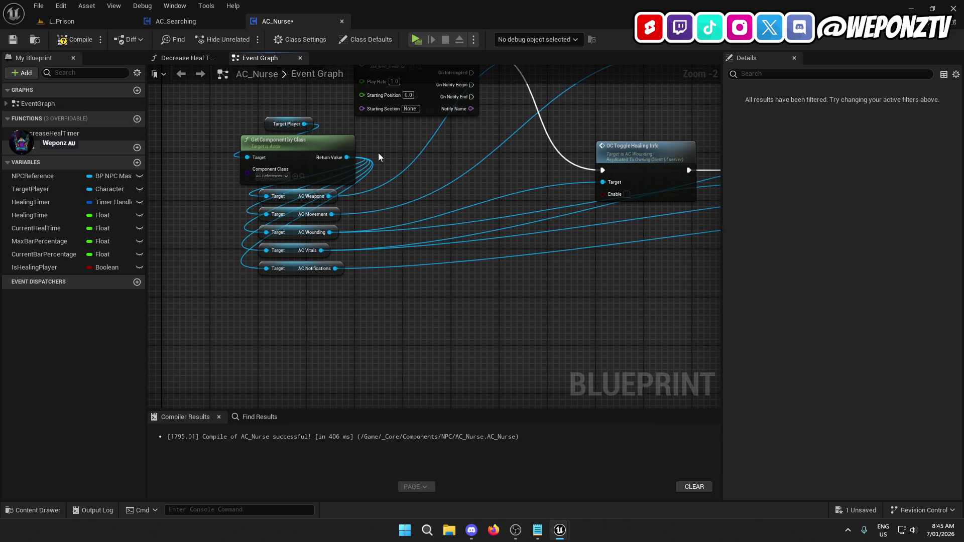
{"action": "mouse_move", "coordinate": [420, 162]}
{"action": "left_mouse_down"}
{"action": "mouse_move", "coordinate": [455, 297]}
{"action": "mouse_move", "coordinate": [435, 192]}
{"action": "left_mouse_up"}
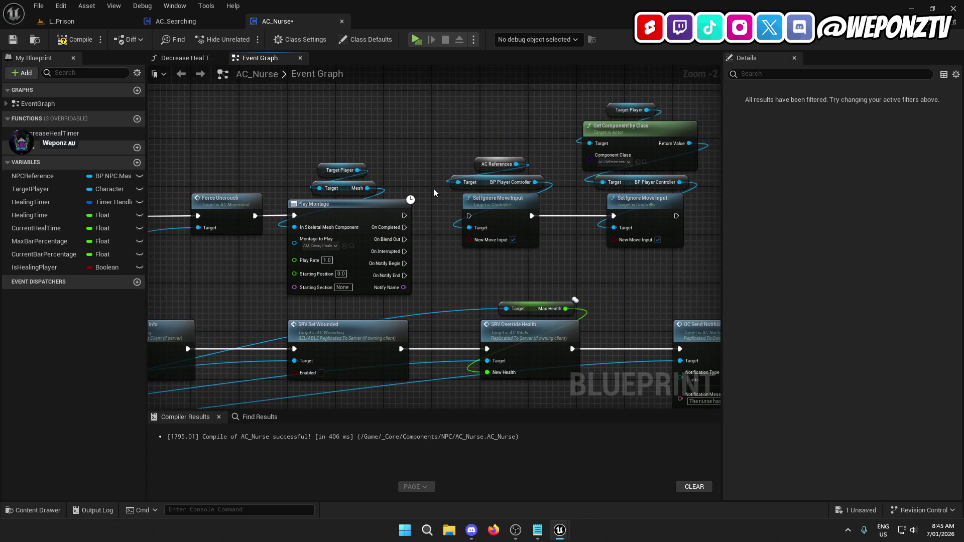
{"action": "left_click_drag", "start_coordinate": [464, 110], "coordinate": [359, 131]}
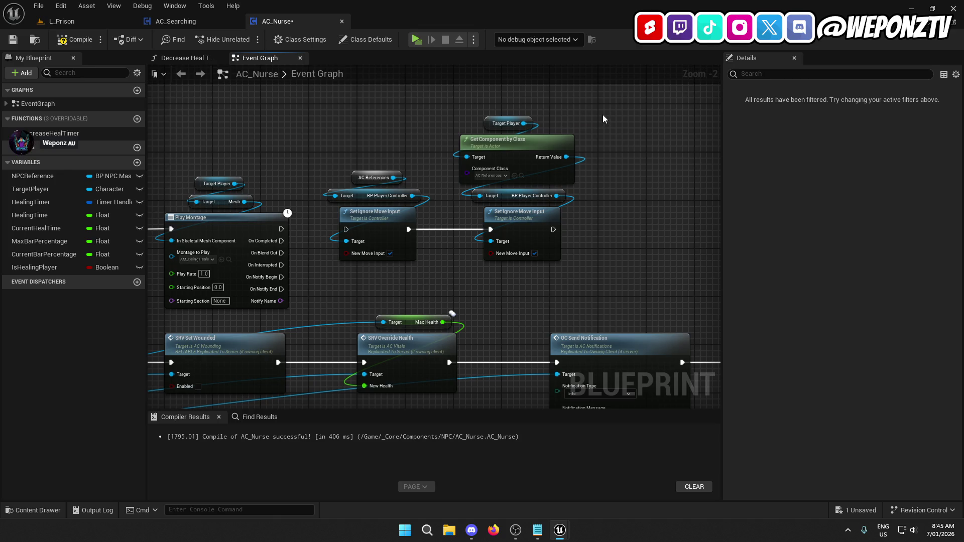
{"action": "left_click_drag", "start_coordinate": [512, 157], "coordinate": [391, 208]}
{"action": "mouse_move", "coordinate": [382, 151]}
{"action": "left_mouse_down"}
{"action": "mouse_move", "coordinate": [427, 161]}
{"action": "mouse_move", "coordinate": [469, 122]}
{"action": "left_mouse_up"}
Run the movement lock after the heal montage and position the pasted nodes
{"action": "left_click_drag", "start_coordinate": [413, 196], "coordinate": [341, 194]}
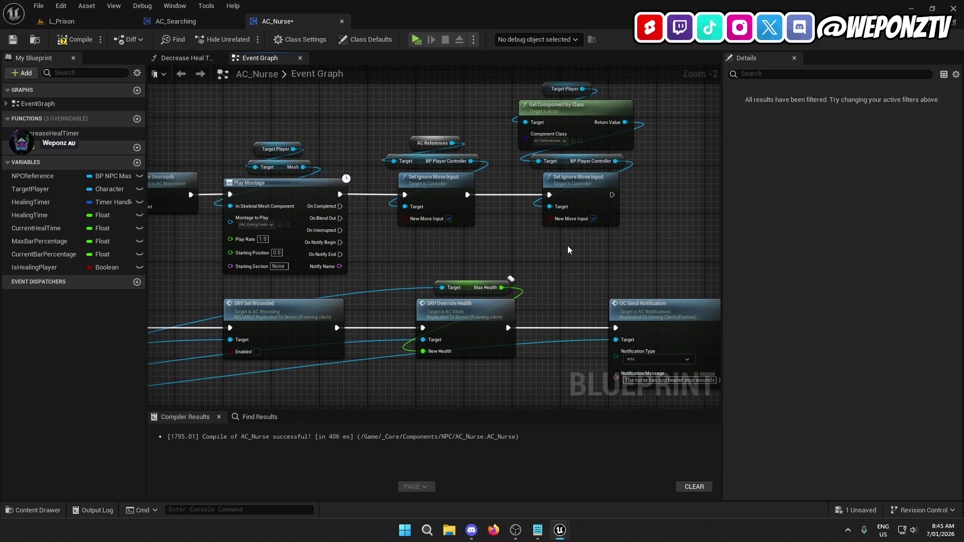
{"action": "left_click_drag", "start_coordinate": [648, 236], "coordinate": [468, 116]}
{"action": "left_click_drag", "start_coordinate": [418, 83], "coordinate": [422, 134]}
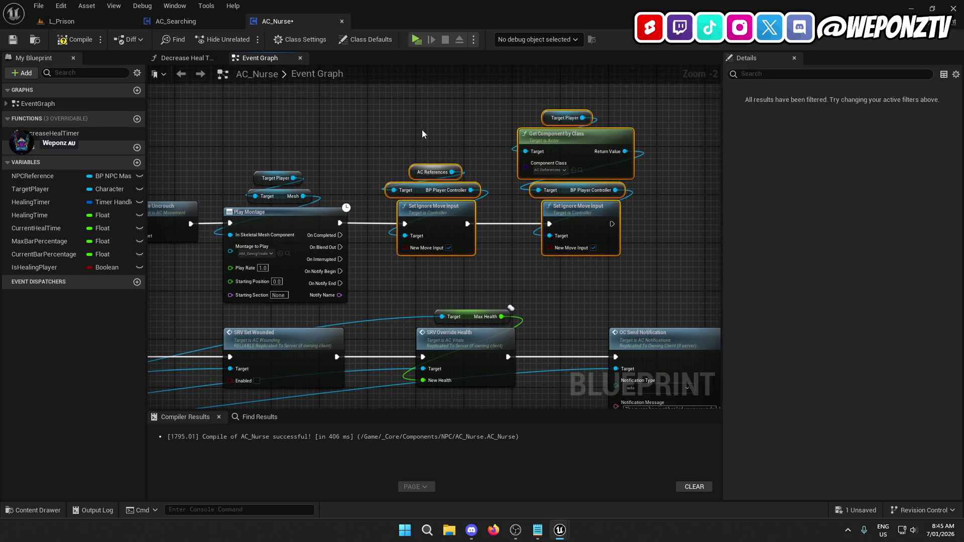
{"action": "left_click_drag", "start_coordinate": [435, 213], "coordinate": [453, 213]}
{"action": "left_click", "coordinate": [374, 140]}
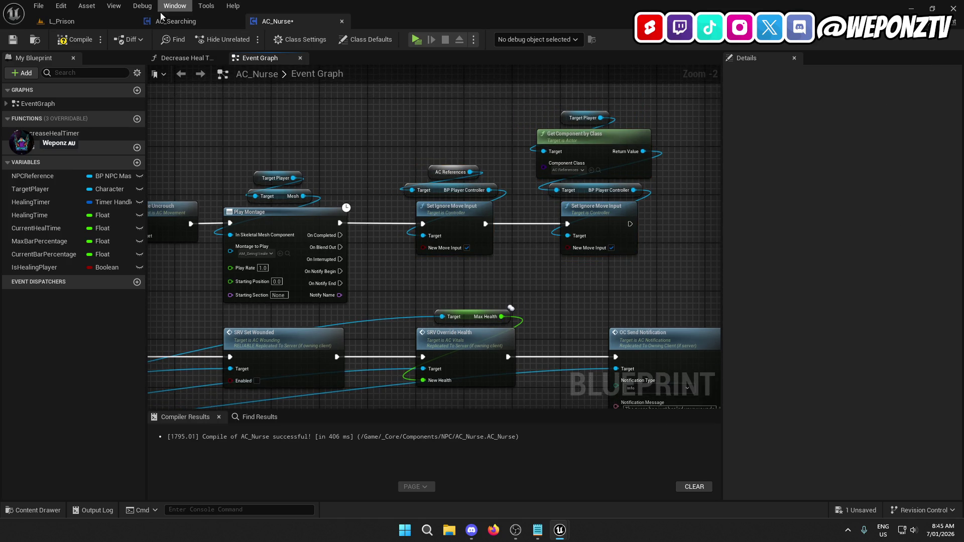
{"action": "left_click", "coordinate": [179, 23]}
Take the Reset Ignore Move Input nodes from AC_Searching and locate AC_Nurse's notification nodes
{"action": "scroll", "coordinate": [402, 309], "scroll_direction": "up", "scroll_amount": 2}
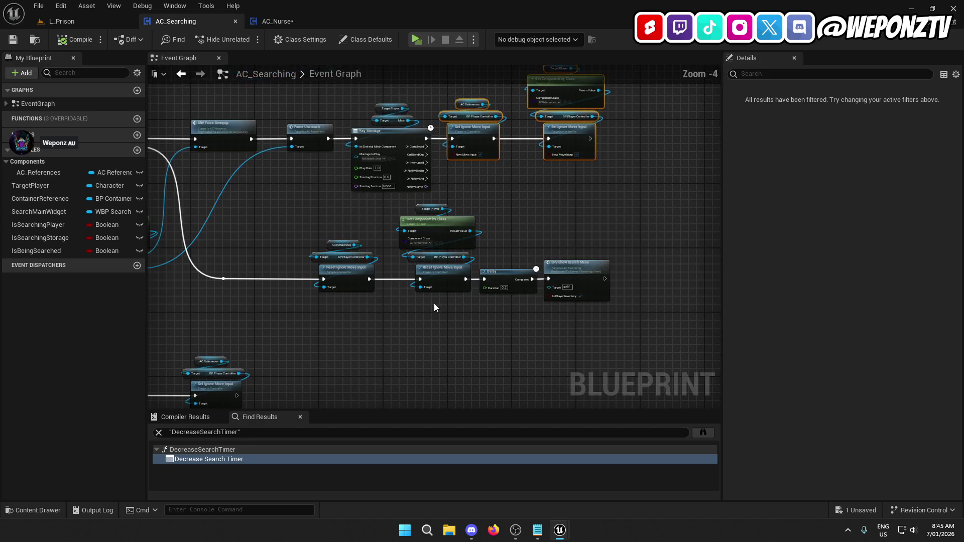
{"action": "left_click_drag", "start_coordinate": [284, 175], "coordinate": [283, 175]}
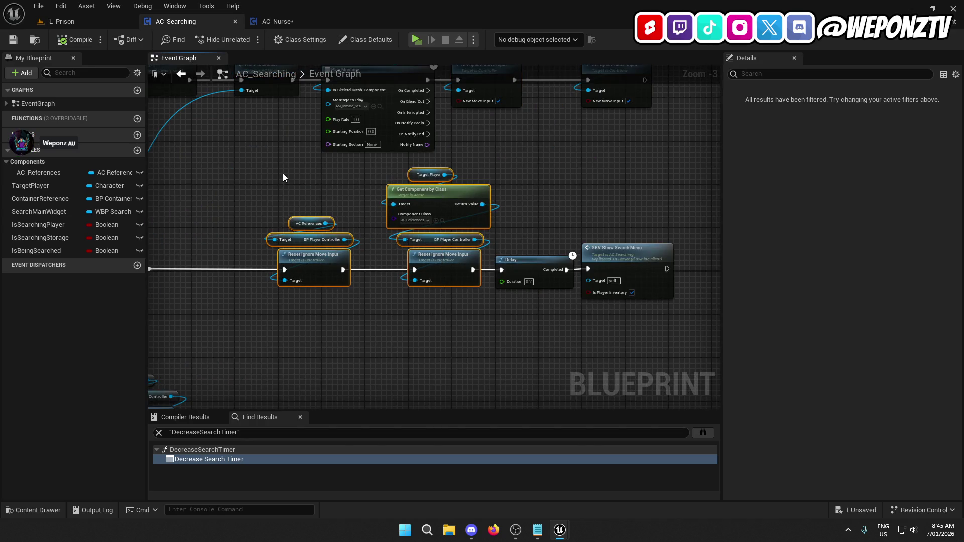
{"action": "left_click", "coordinate": [273, 21]}
{"action": "left_click_drag", "start_coordinate": [416, 173], "coordinate": [391, 63]}
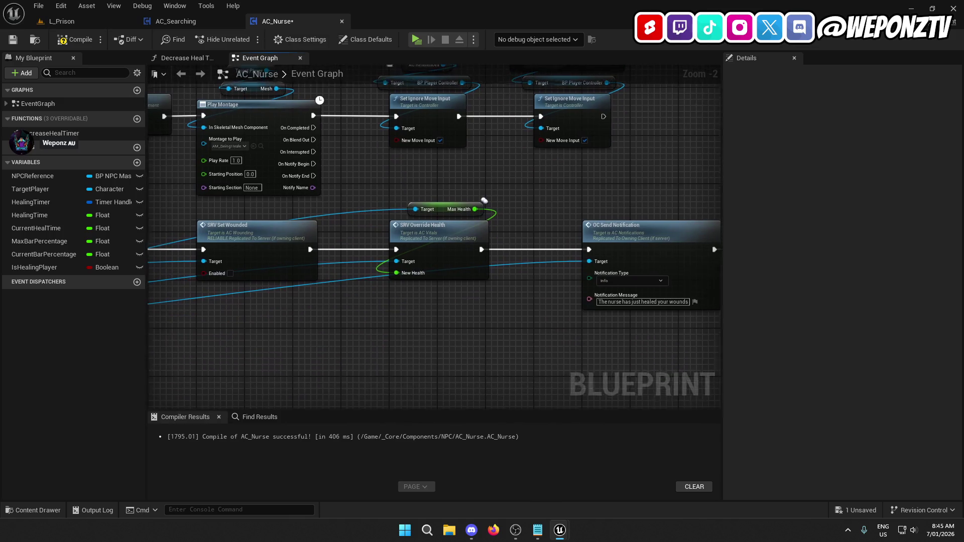
{"action": "mouse_move", "coordinate": [523, 187]}
{"action": "left_mouse_down"}
{"action": "mouse_move", "coordinate": [483, 151]}
{"action": "mouse_move", "coordinate": [112, 137]}
{"action": "left_mouse_up"}
{"action": "left_click_drag", "start_coordinate": [370, 153], "coordinate": [356, 152]}
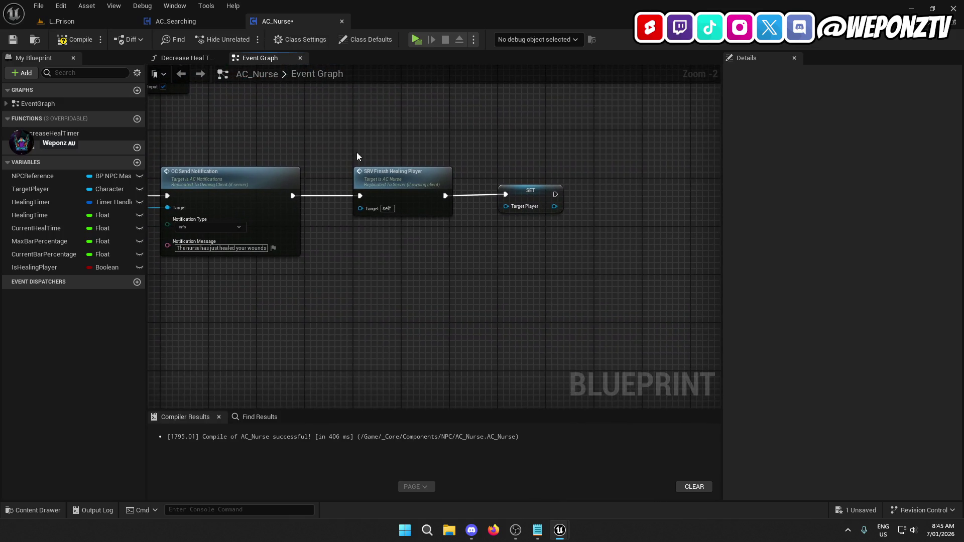
{"action": "scroll", "coordinate": [490, 245], "scroll_direction": "down", "scroll_amount": 2}
{"action": "mouse_move", "coordinate": [478, 258]}
{"action": "left_mouse_down"}
{"action": "mouse_move", "coordinate": [548, 262]}
{"action": "mouse_move", "coordinate": [476, 252]}
{"action": "left_mouse_up"}
{"action": "scroll", "coordinate": [439, 210], "scroll_direction": "up", "scroll_amount": 2}
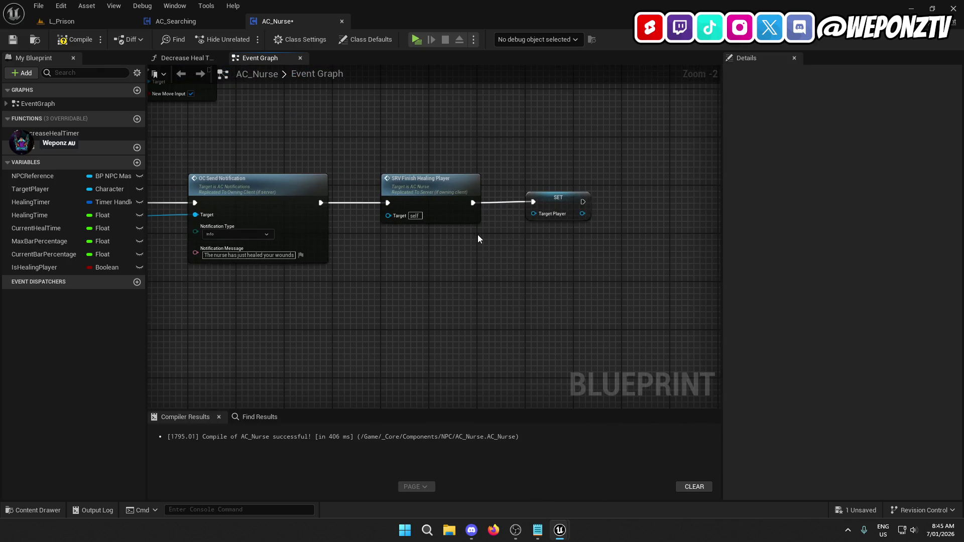
{"action": "scroll", "coordinate": [478, 234], "scroll_direction": "down", "scroll_amount": 2}
{"action": "mouse_move", "coordinate": [584, 291]}
{"action": "left_mouse_down"}
{"action": "mouse_move", "coordinate": [449, 176]}
{"action": "mouse_move", "coordinate": [545, 211]}
{"action": "mouse_move", "coordinate": [664, 213]}
{"action": "left_mouse_up"}
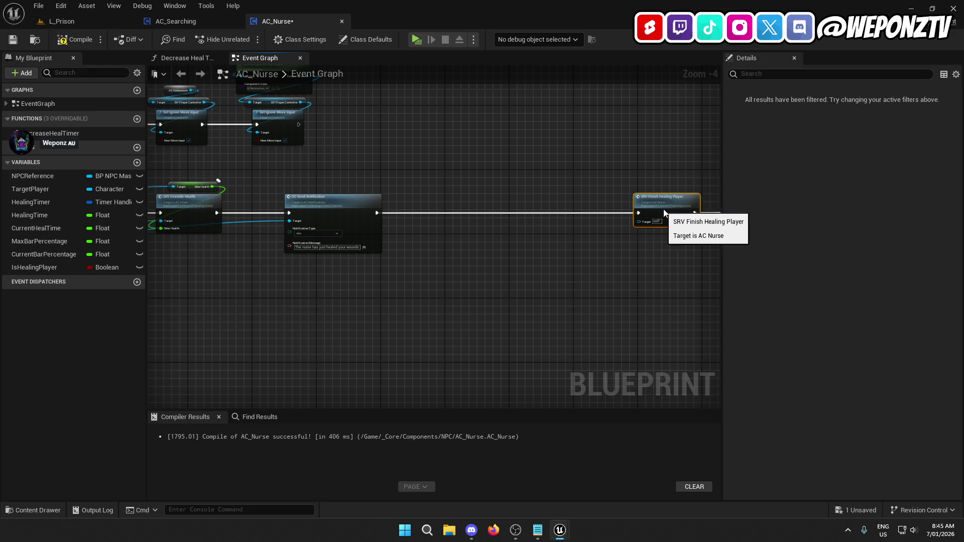
Paste the Reset Ignore Move Input nodes after OC Send Notification, moving finish-healing nodes behind them
{"action": "key", "text": "ctrl+v"}
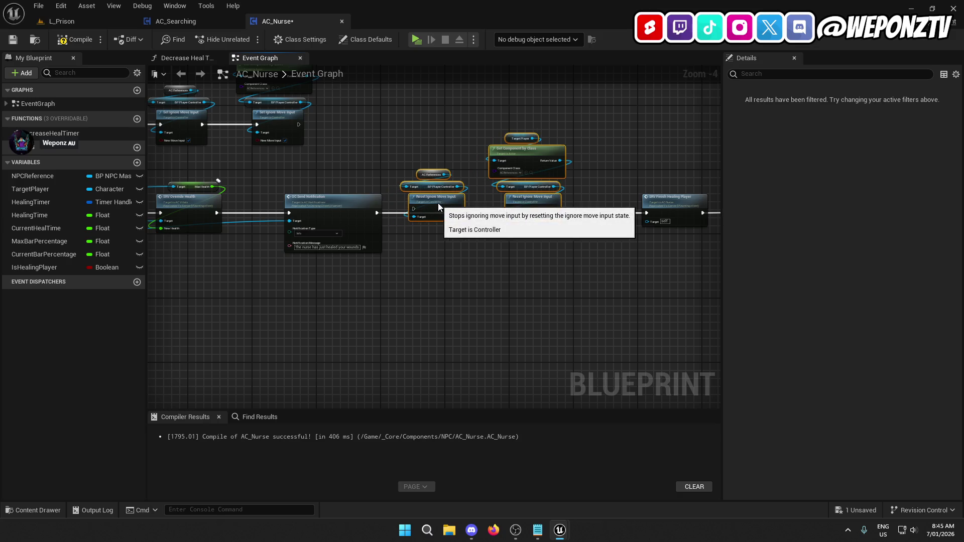
{"action": "scroll", "coordinate": [438, 203], "scroll_direction": "up", "scroll_amount": 4}
{"action": "left_click_drag", "start_coordinate": [302, 215], "coordinate": [296, 213]}
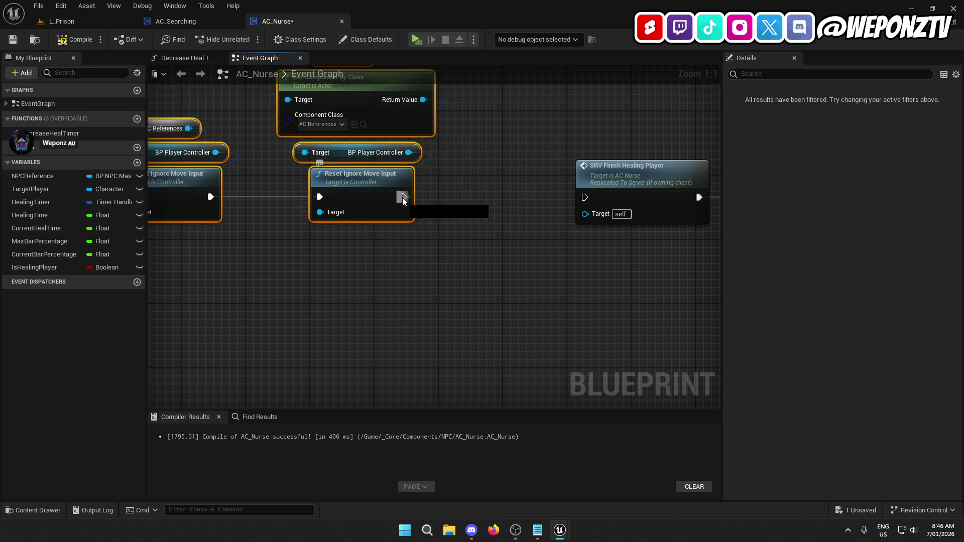
{"action": "left_click_drag", "start_coordinate": [585, 201], "coordinate": [454, 243]}
{"action": "mouse_move", "coordinate": [598, 267]}
{"action": "left_mouse_down"}
{"action": "mouse_move", "coordinate": [430, 170]}
{"action": "mouse_move", "coordinate": [301, 179]}
{"action": "left_mouse_up"}
Delete the extra movement-lock node and wire Play Montage to the remaining Set Ignore Move Input
{"action": "mouse_move", "coordinate": [276, 265]}
{"action": "left_mouse_down"}
{"action": "mouse_move", "coordinate": [302, 351]}
{"action": "mouse_move", "coordinate": [200, 201]}
{"action": "mouse_move", "coordinate": [396, 356]}
{"action": "left_mouse_up"}
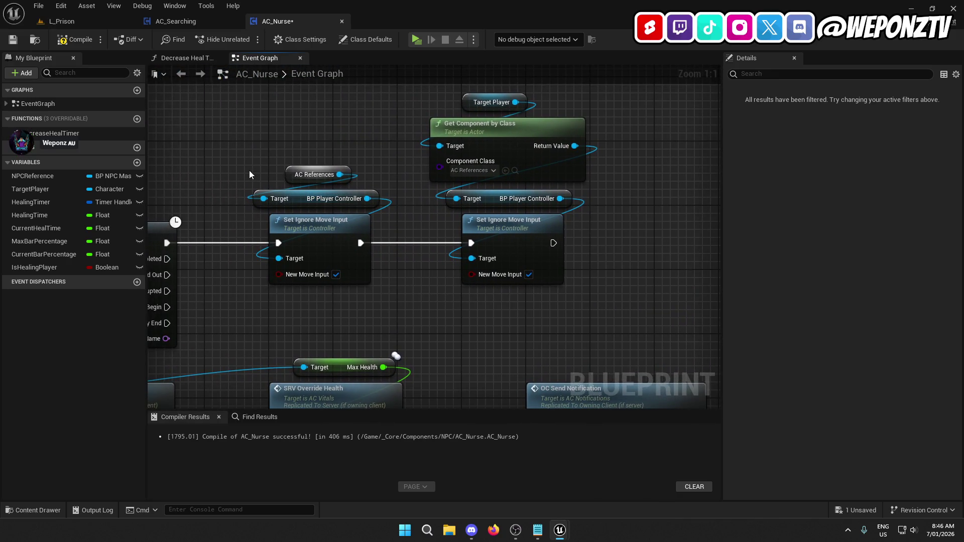
{"action": "left_click_drag", "start_coordinate": [249, 170], "coordinate": [301, 147]}
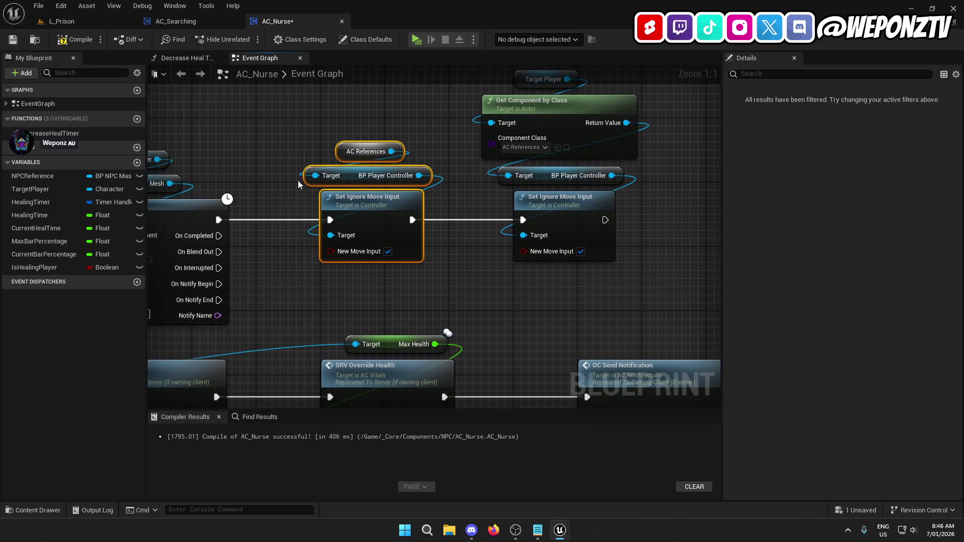
{"action": "key", "text": "Delete"}
{"action": "mouse_move", "coordinate": [217, 220]}
{"action": "left_mouse_down"}
{"action": "mouse_move", "coordinate": [502, 236]}
{"action": "mouse_move", "coordinate": [523, 220]}
{"action": "left_mouse_up"}
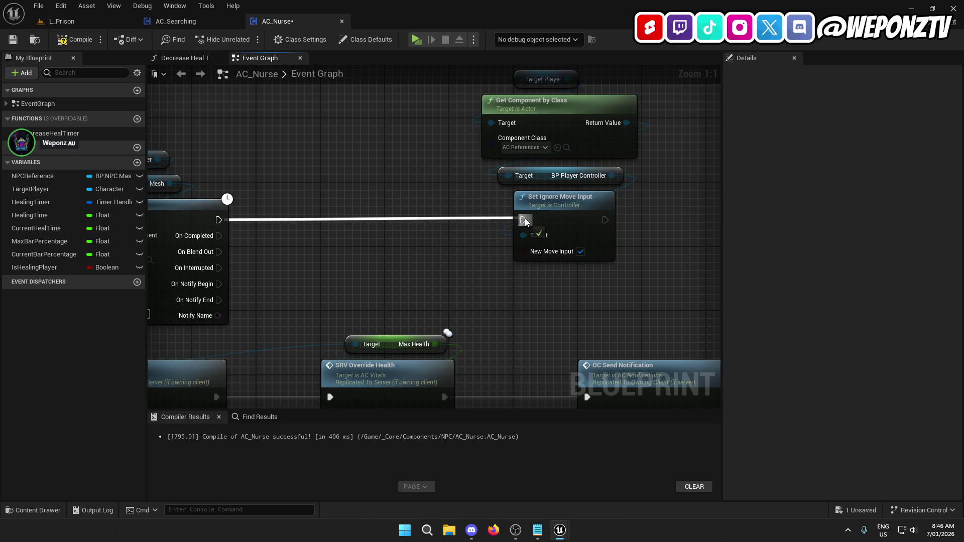
{"action": "left_click_drag", "start_coordinate": [588, 265], "coordinate": [488, 179]}
{"action": "left_click_drag", "start_coordinate": [472, 247], "coordinate": [272, 240]}
Delete the duplicate Reset Ignore Move Input nodes, close the gap, and compile AC_Nurse
{"action": "scroll", "coordinate": [548, 146], "scroll_direction": "down", "scroll_amount": 3}
{"action": "left_click_drag", "start_coordinate": [548, 147], "coordinate": [141, 125]}
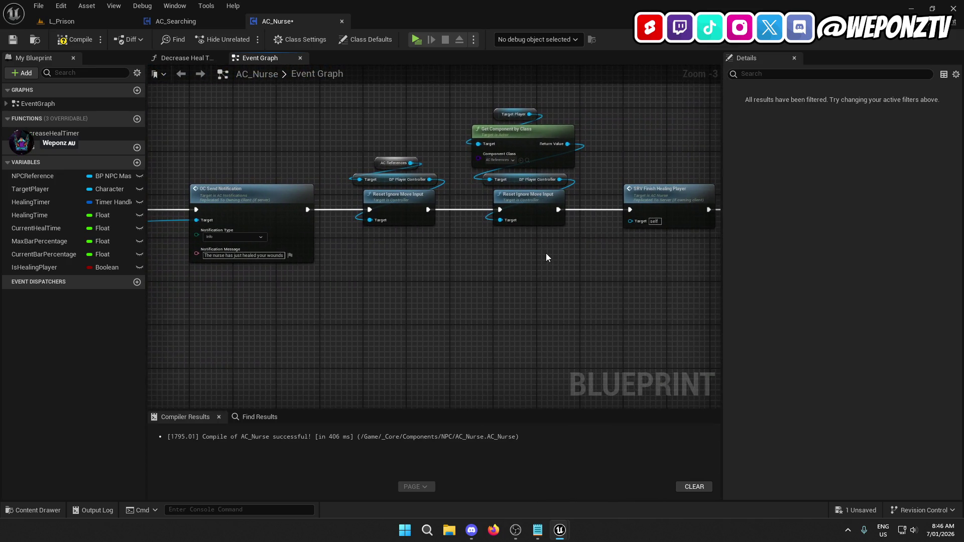
{"action": "mouse_move", "coordinate": [442, 250]}
{"action": "left_mouse_down"}
{"action": "mouse_move", "coordinate": [426, 219]}
{"action": "mouse_move", "coordinate": [352, 149]}
{"action": "left_mouse_up"}
{"action": "key", "text": "Delete"}
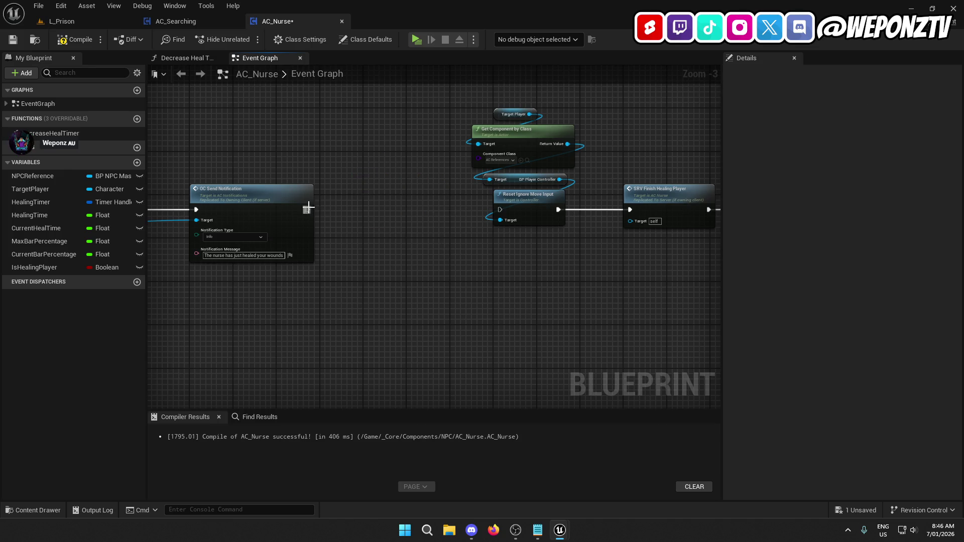
{"action": "left_click_drag", "start_coordinate": [556, 156], "coordinate": [557, 156]}
{"action": "left_click_drag", "start_coordinate": [713, 150], "coordinate": [537, 143]}
{"action": "left_click_drag", "start_coordinate": [619, 253], "coordinate": [589, 231]}
{"action": "left_click_drag", "start_coordinate": [310, 95], "coordinate": [576, 131]}
{"action": "left_click_drag", "start_coordinate": [585, 191], "coordinate": [455, 190]}
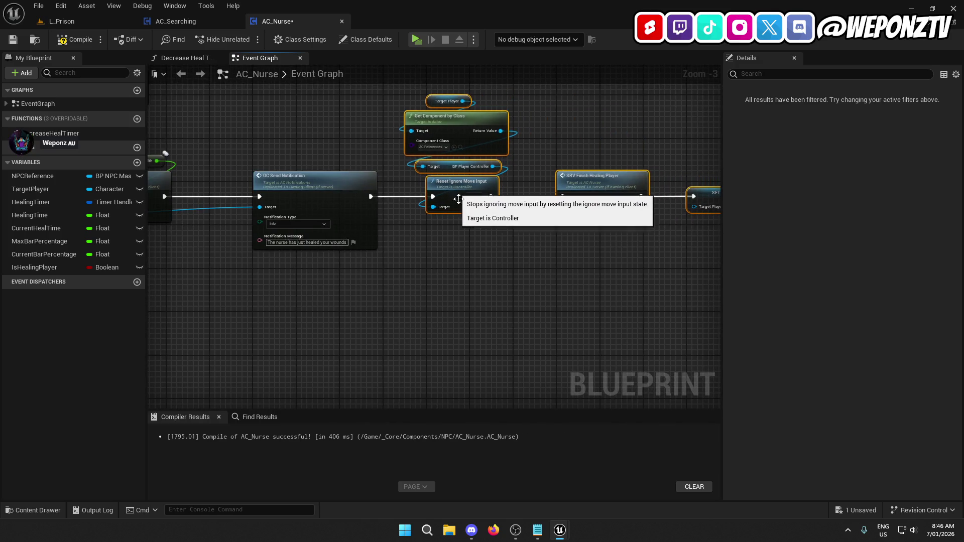
{"action": "left_click", "coordinate": [76, 41]}
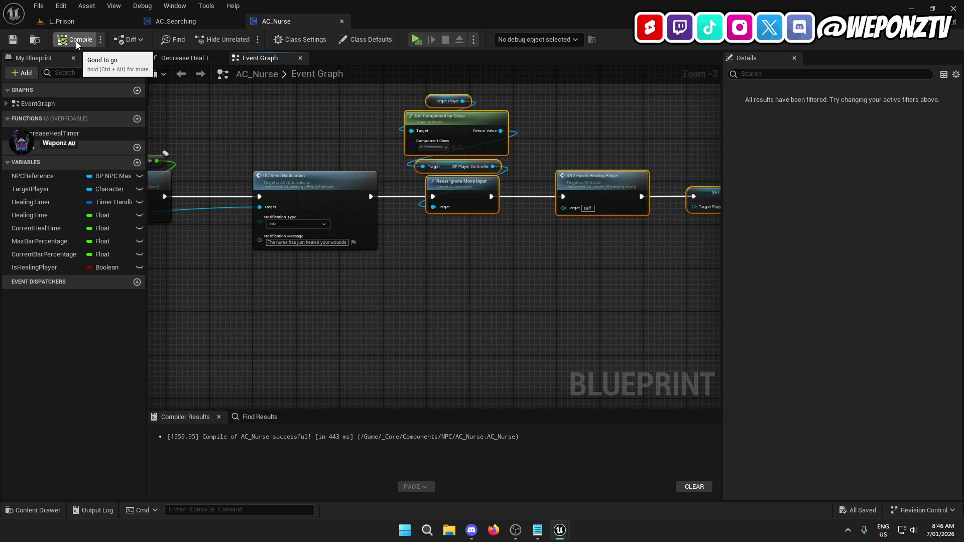
{"action": "left_click", "coordinate": [88, 22]}
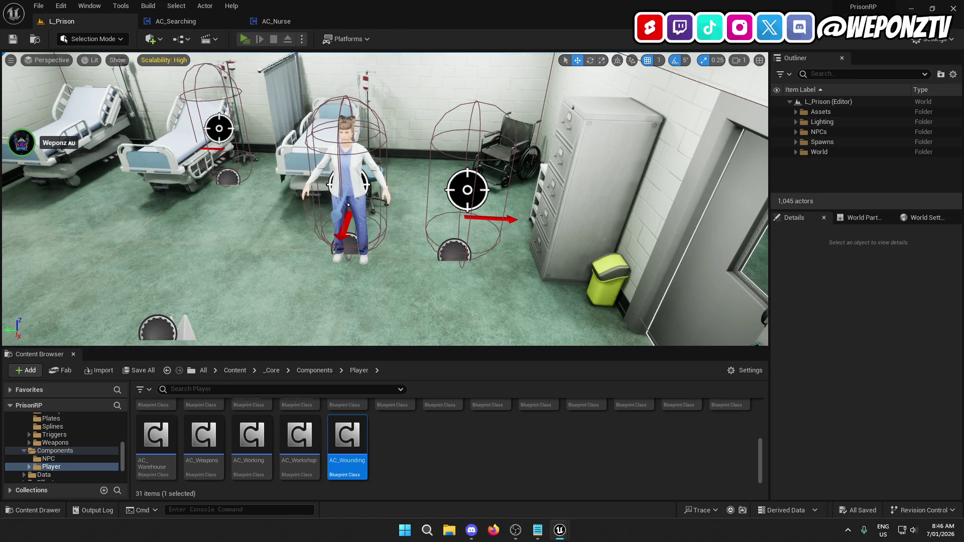
Walk the inmate down the corridor through the MEDICAL door and get healed by the nurse
{"action": "key", "text": "w"}
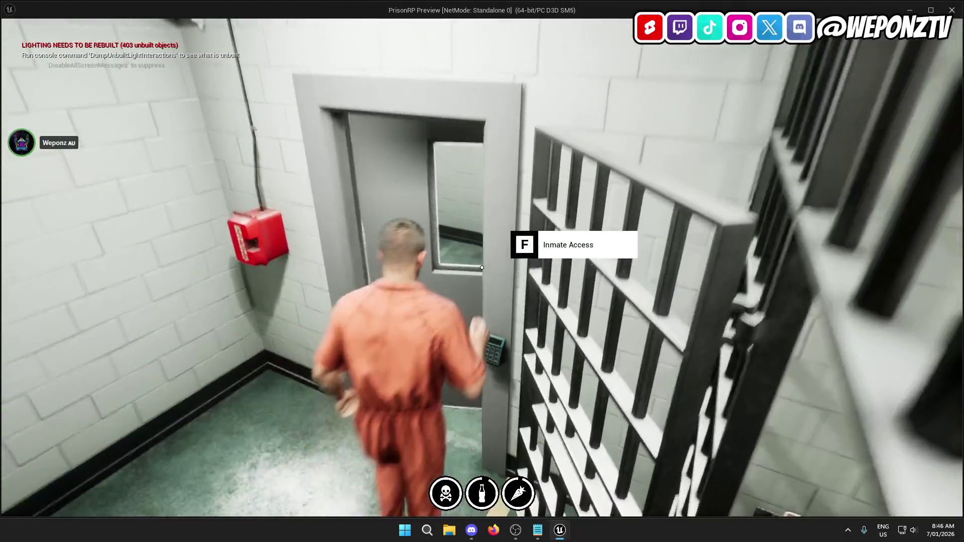
{"action": "key", "text": "w"}
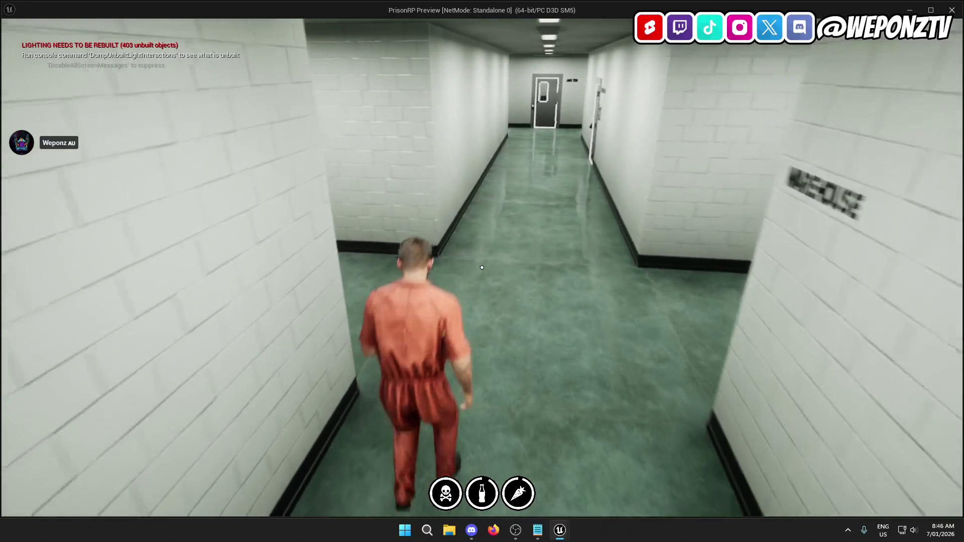
{"action": "key", "text": "w"}
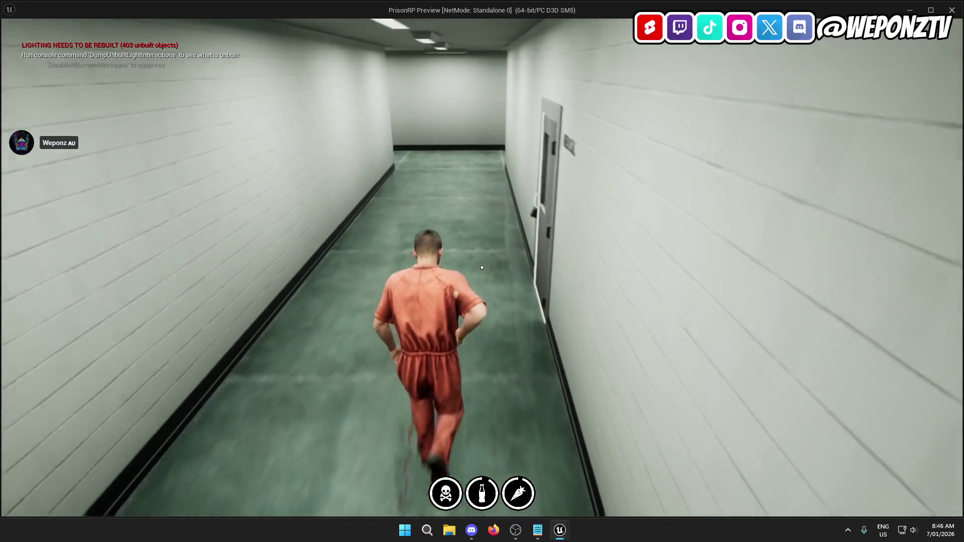
{"action": "key", "text": "w"}
{"action": "key", "text": "f"}
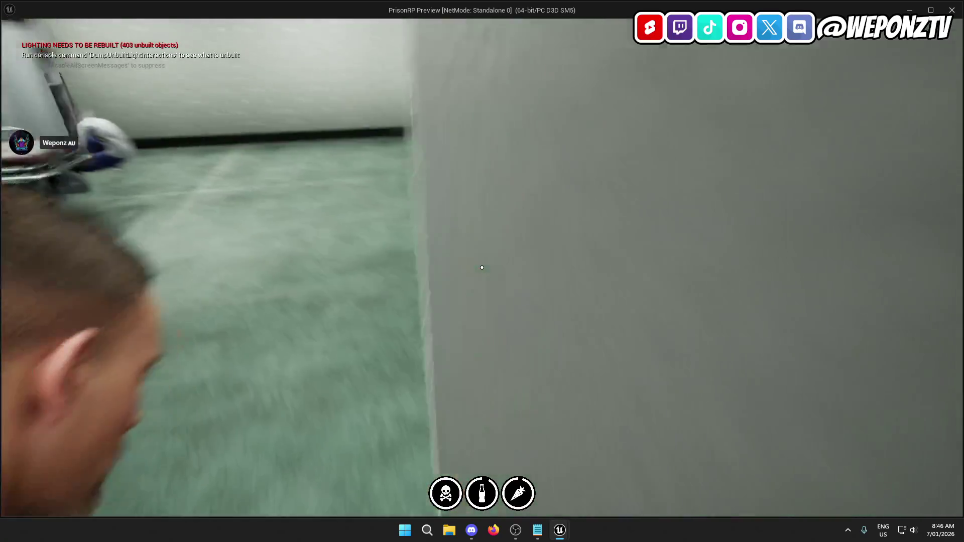
{"action": "key", "text": "w"}
{"action": "key", "text": "f"}
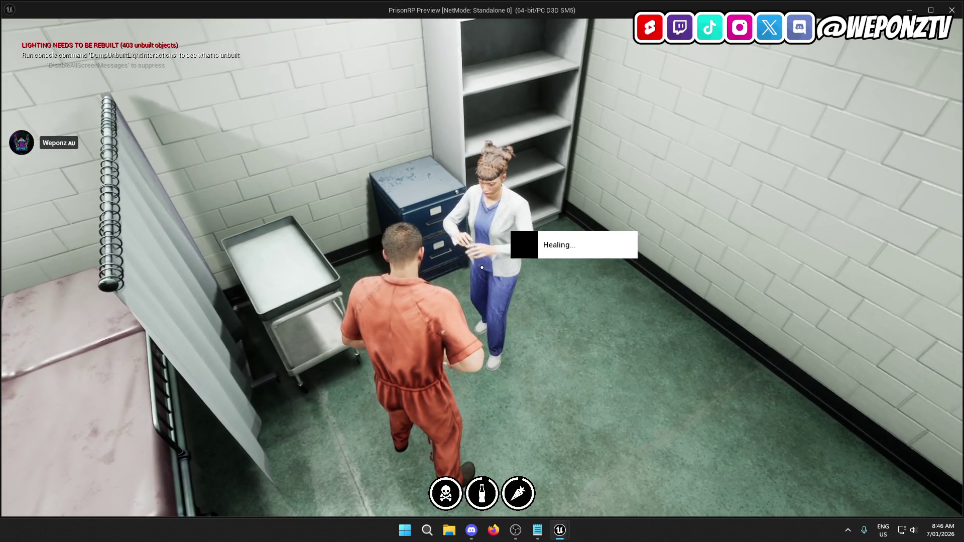
Return to the nurse for a second heal, then leave the medical room and stop playing
{"action": "key", "text": "w"}
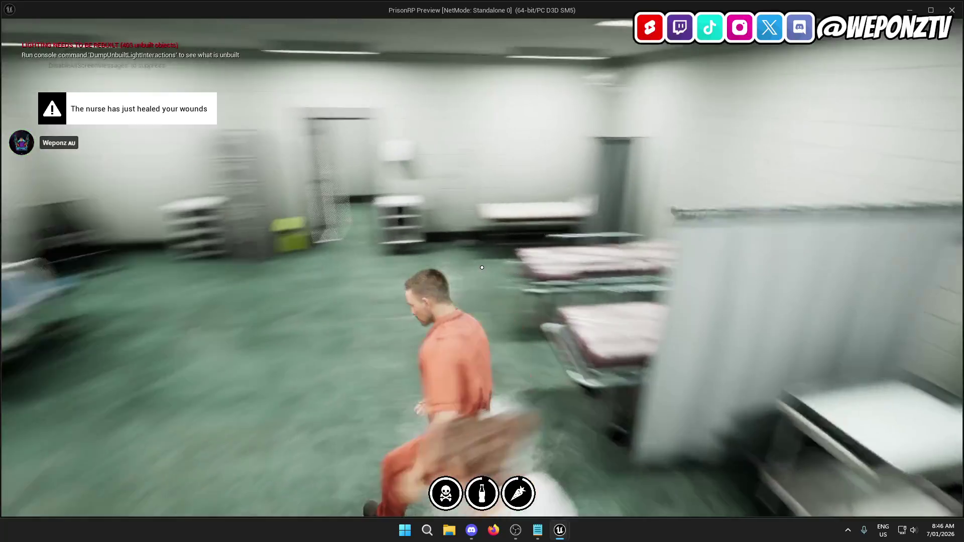
{"action": "key", "text": "w"}
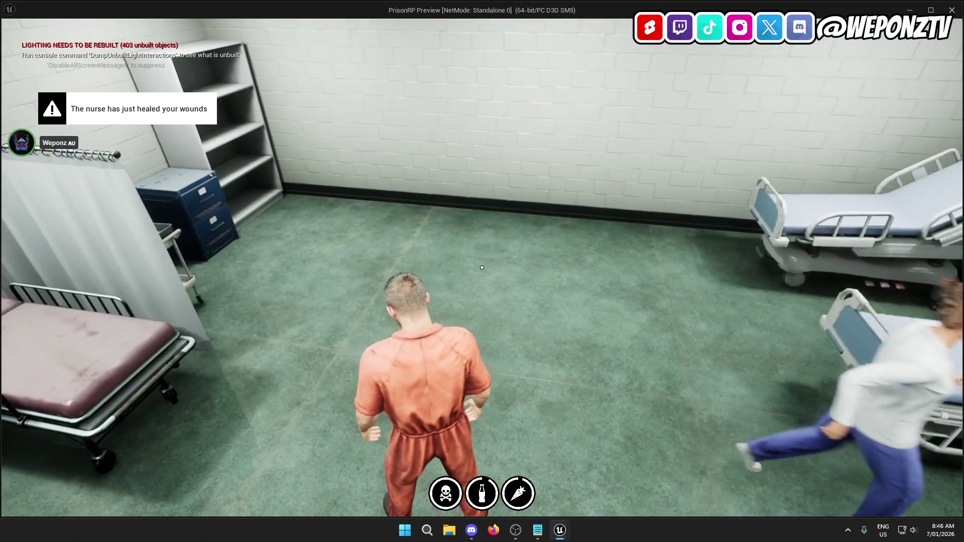
{"action": "key", "text": "w"}
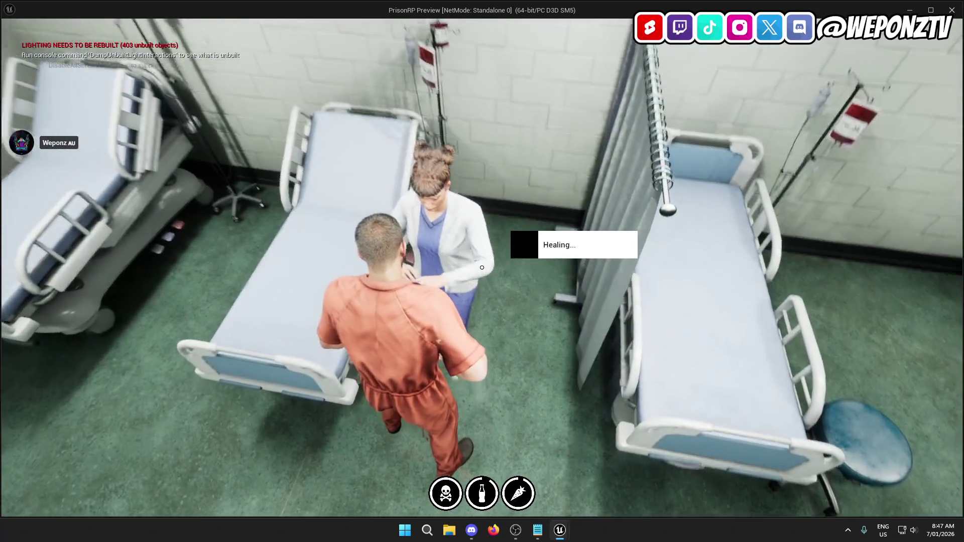
{"action": "key", "text": "w"}
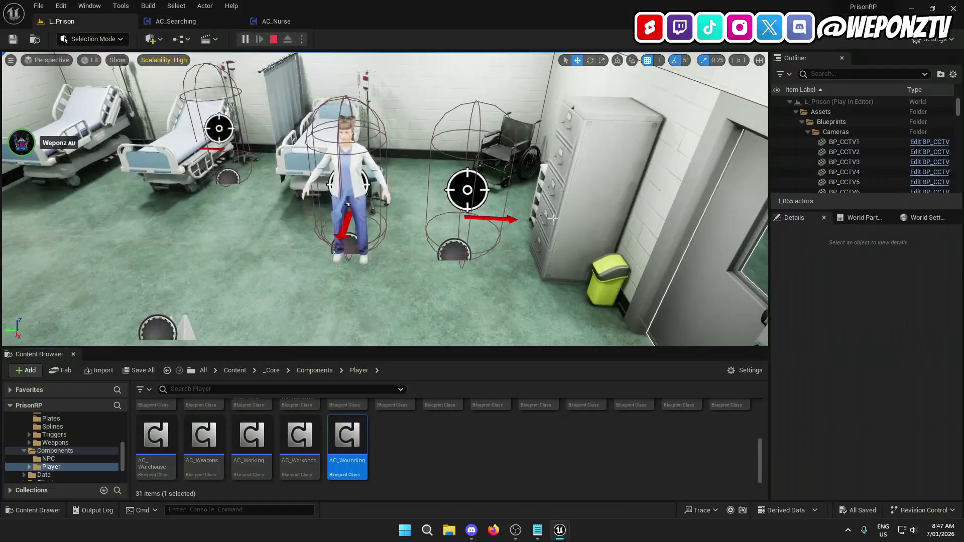
{"action": "key", "text": "Escape"}
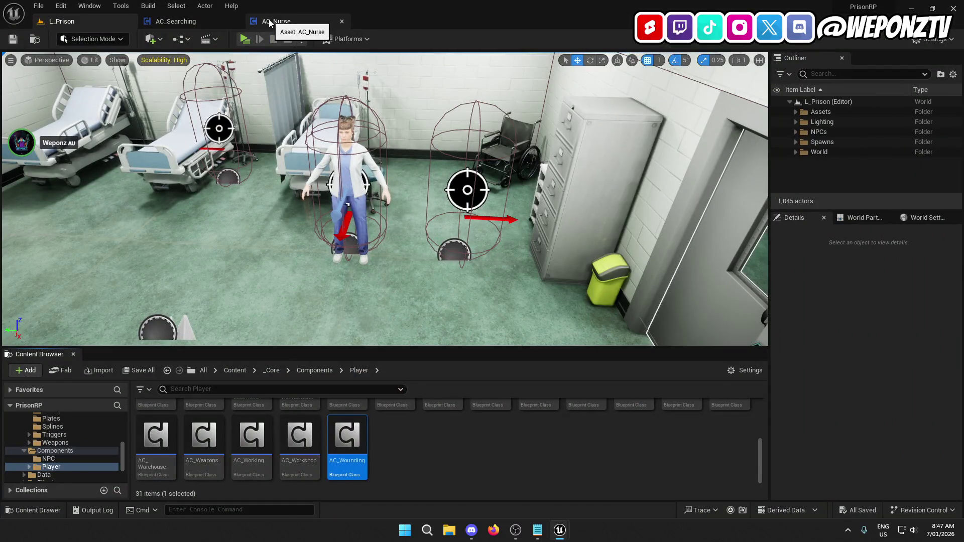
{"action": "left_click", "coordinate": [197, 18]}
{"action": "scroll", "coordinate": [483, 158], "scroll_direction": "down", "scroll_amount": 1}
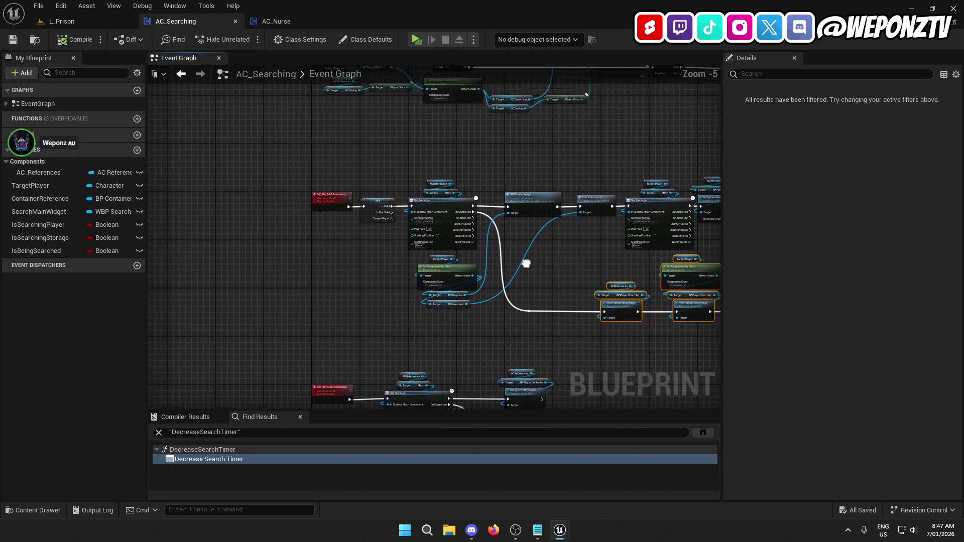
{"action": "mouse_move", "coordinate": [270, 77]}
{"action": "left_mouse_down"}
{"action": "mouse_move", "coordinate": [178, 111]}
{"action": "mouse_move", "coordinate": [225, 298]}
{"action": "mouse_move", "coordinate": [201, 226]}
{"action": "mouse_move", "coordinate": [207, 79]}
{"action": "mouse_move", "coordinate": [211, 347]}
{"action": "mouse_move", "coordinate": [189, 327]}
{"action": "mouse_move", "coordinate": [236, 410]}
{"action": "mouse_move", "coordinate": [2, 335]}
{"action": "left_mouse_up"}
{"action": "scroll", "coordinate": [409, 299], "scroll_direction": "up", "scroll_amount": 2}
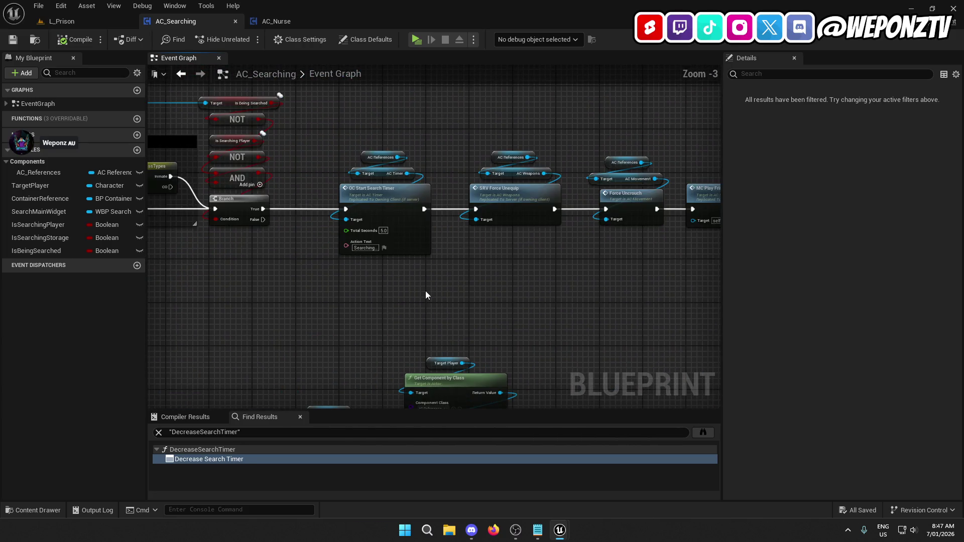
{"action": "mouse_move", "coordinate": [365, 317]}
{"action": "left_mouse_down"}
{"action": "mouse_move", "coordinate": [390, 306]}
{"action": "mouse_move", "coordinate": [354, 275]}
{"action": "mouse_move", "coordinate": [544, 190]}
{"action": "mouse_move", "coordinate": [352, 160]}
{"action": "mouse_move", "coordinate": [281, 236]}
{"action": "mouse_move", "coordinate": [211, 236]}
{"action": "mouse_move", "coordinate": [344, 187]}
{"action": "mouse_move", "coordinate": [534, 156]}
{"action": "mouse_move", "coordinate": [607, 112]}
{"action": "mouse_move", "coordinate": [665, 101]}
{"action": "mouse_move", "coordinate": [470, 65]}
{"action": "left_mouse_up"}
{"action": "scroll", "coordinate": [338, 315], "scroll_direction": "down", "scroll_amount": 1}
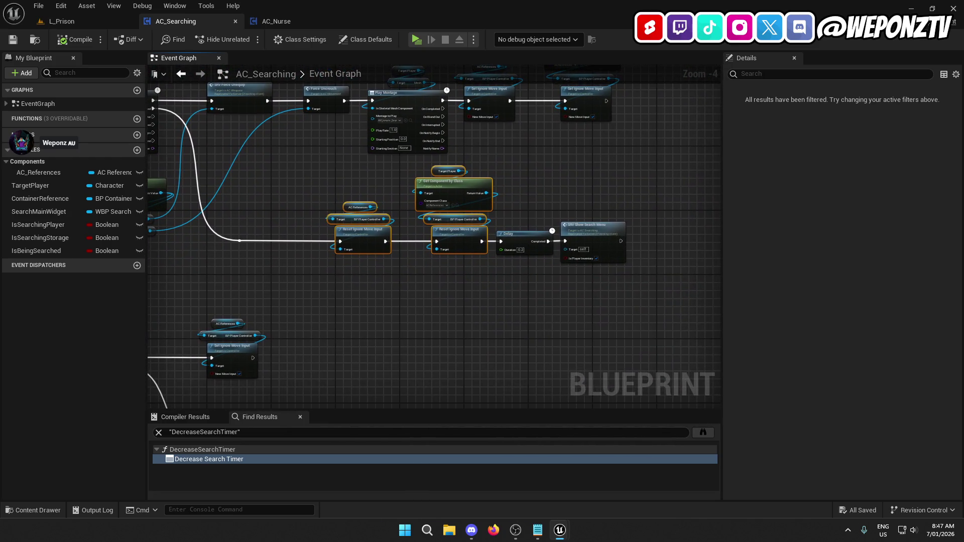
{"action": "scroll", "coordinate": [561, 200], "scroll_direction": "up", "scroll_amount": 3}
{"action": "scroll", "coordinate": [561, 201], "scroll_direction": "up", "scroll_amount": 1}
{"action": "left_click_drag", "start_coordinate": [560, 201], "coordinate": [480, 165]}
{"action": "scroll", "coordinate": [426, 168], "scroll_direction": "down", "scroll_amount": 2}
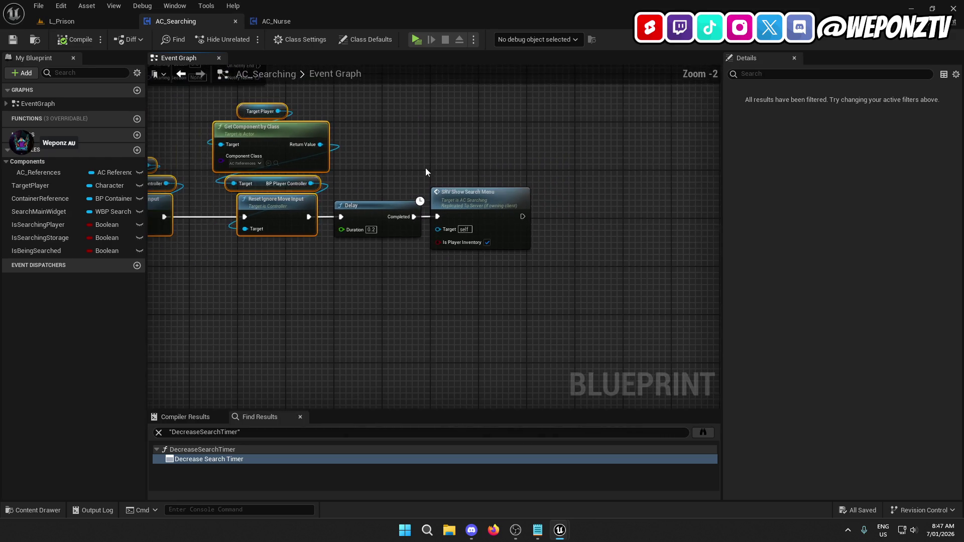
{"action": "left_click_drag", "start_coordinate": [420, 296], "coordinate": [637, 530]}
{"action": "mouse_move", "coordinate": [586, 283]}
{"action": "left_mouse_down"}
{"action": "mouse_move", "coordinate": [569, 291]}
{"action": "mouse_move", "coordinate": [519, 377]}
{"action": "mouse_move", "coordinate": [319, 367]}
{"action": "left_mouse_up"}
{"action": "scroll", "coordinate": [570, 291], "scroll_direction": "down", "scroll_amount": 2}
{"action": "left_click", "coordinate": [102, 25]}
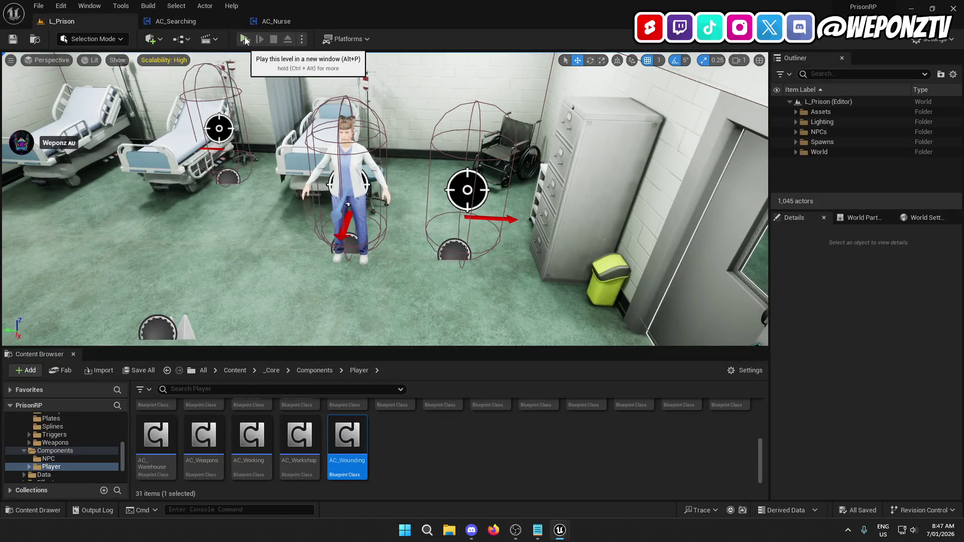
Browse the Content Browser to the _Core > Blueprints > Game folder
{"action": "left_click", "coordinate": [273, 371]}
{"action": "left_click", "coordinate": [234, 371]}
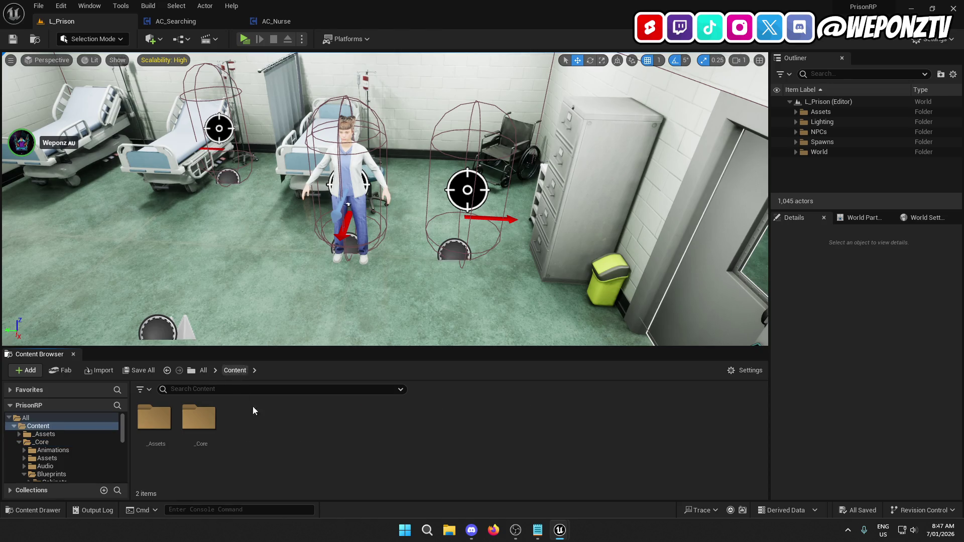
{"action": "double_click", "coordinate": [205, 418]}
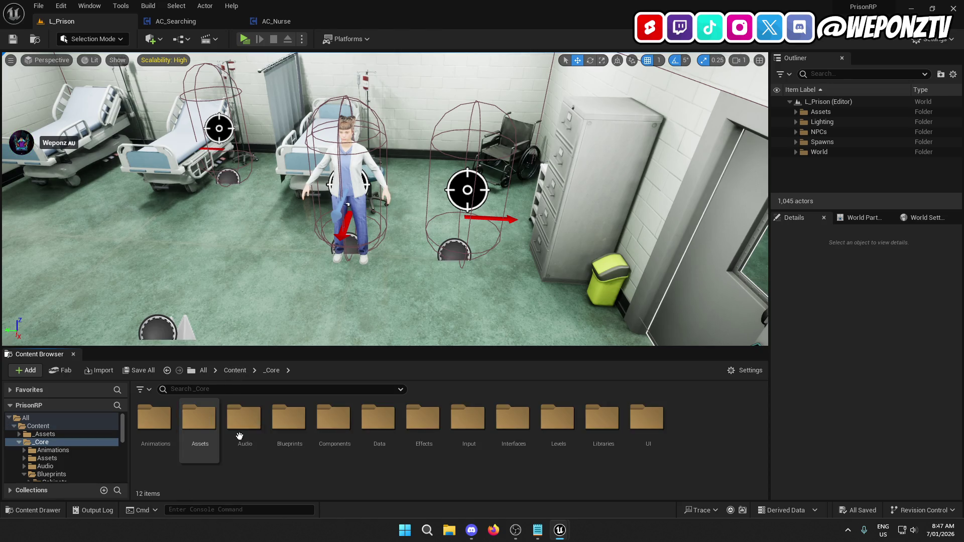
{"action": "double_click", "coordinate": [284, 426]}
{"action": "scroll", "coordinate": [400, 445], "scroll_direction": "down", "scroll_amount": 2}
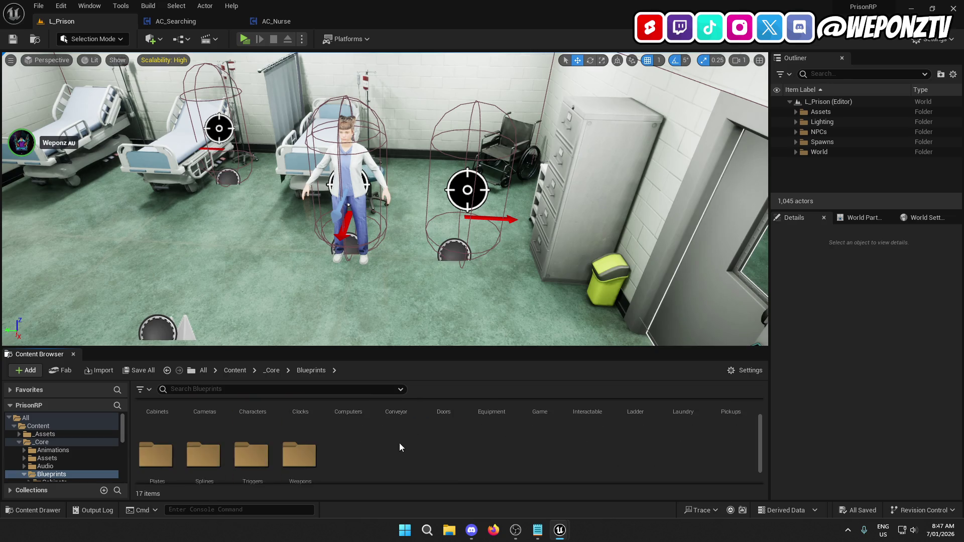
{"action": "scroll", "coordinate": [471, 444], "scroll_direction": "up", "scroll_amount": 2}
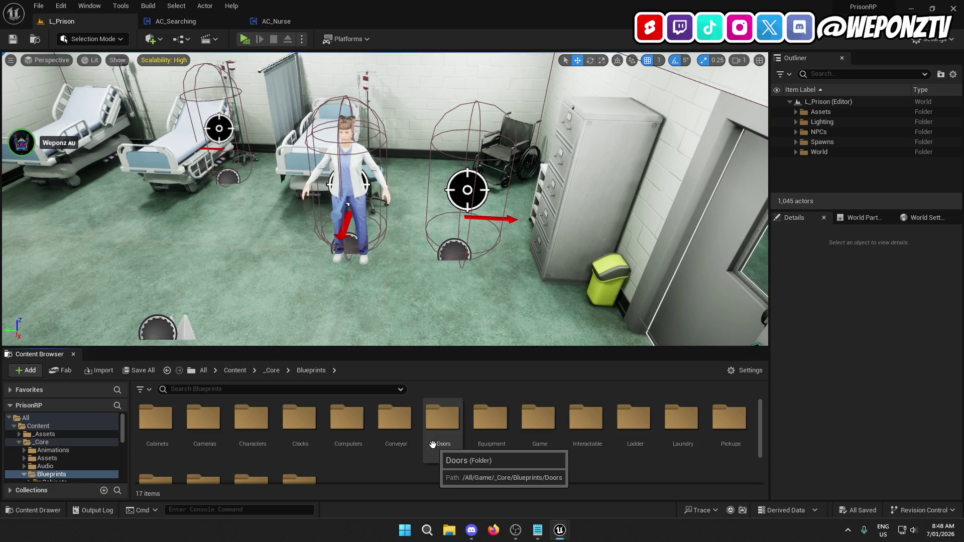
{"action": "scroll", "coordinate": [422, 467], "scroll_direction": "down", "scroll_amount": 1}
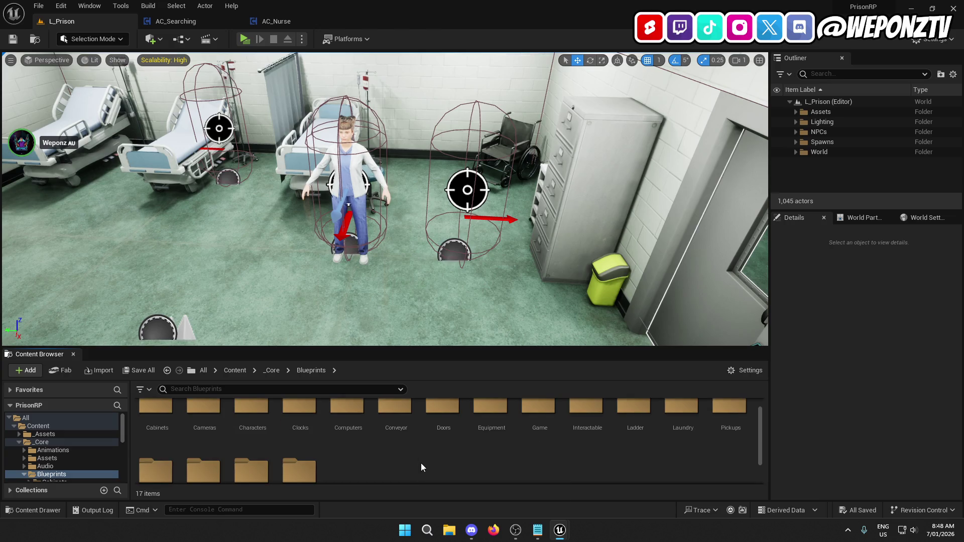
{"action": "scroll", "coordinate": [421, 464], "scroll_direction": "down", "scroll_amount": 2}
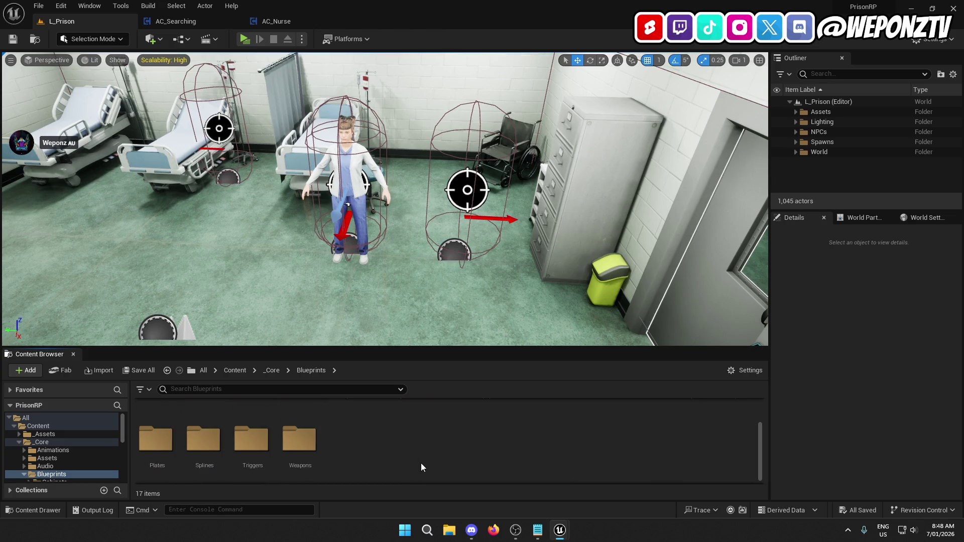
{"action": "scroll", "coordinate": [421, 463], "scroll_direction": "up", "scroll_amount": 3}
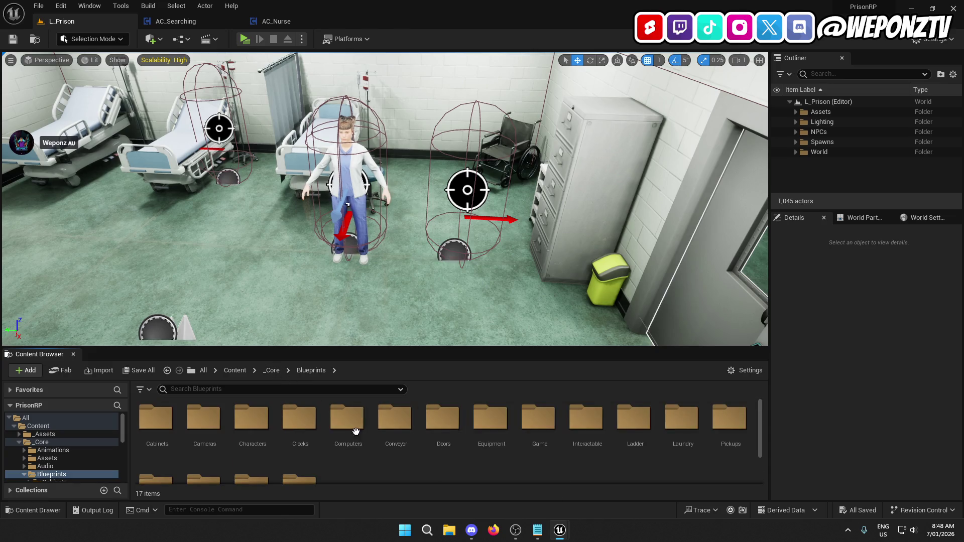
{"action": "double_click", "coordinate": [538, 418]}
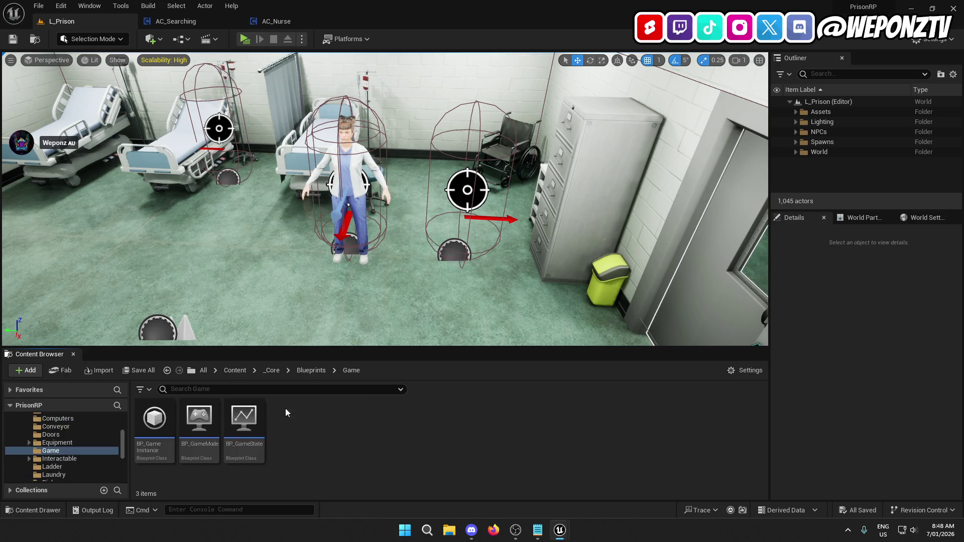
Set BP_GameInstance's SpawningClass default value to CO and save the blueprint
{"action": "double_click", "coordinate": [154, 419]}
{"action": "left_click", "coordinate": [65, 229]}
{"action": "left_click", "coordinate": [862, 281]}
{"action": "left_click", "coordinate": [841, 303]}
{"action": "left_click", "coordinate": [15, 33]}
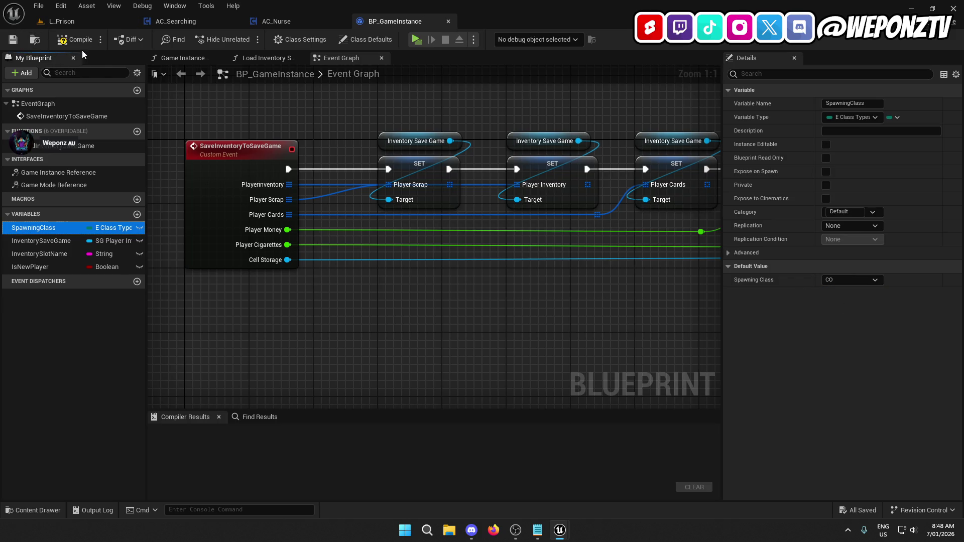
{"action": "left_click", "coordinate": [535, 535]}
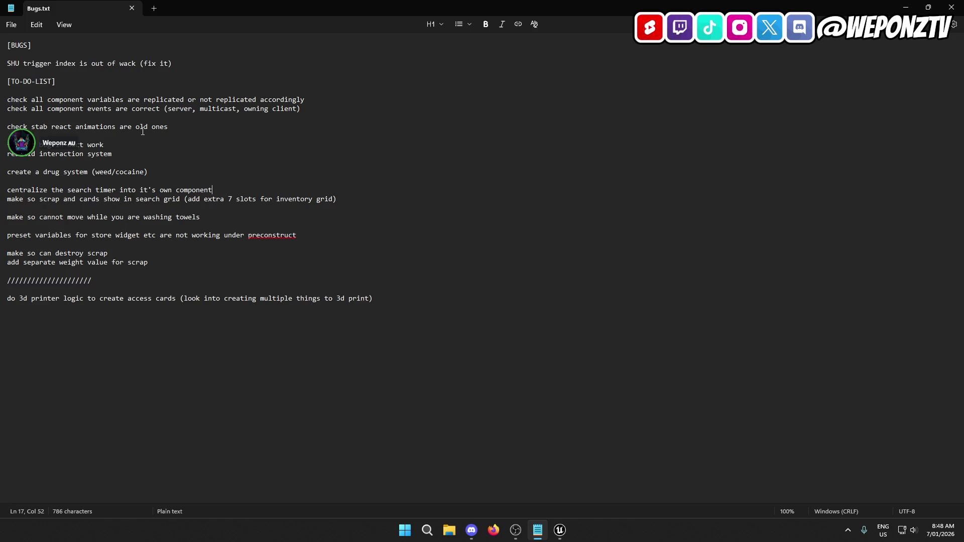
Highlight the drug-system to-do line in Bugs.txt, then minimize Notepad and return to the event graph
{"action": "left_click_drag", "start_coordinate": [164, 171], "coordinate": [7, 172]}
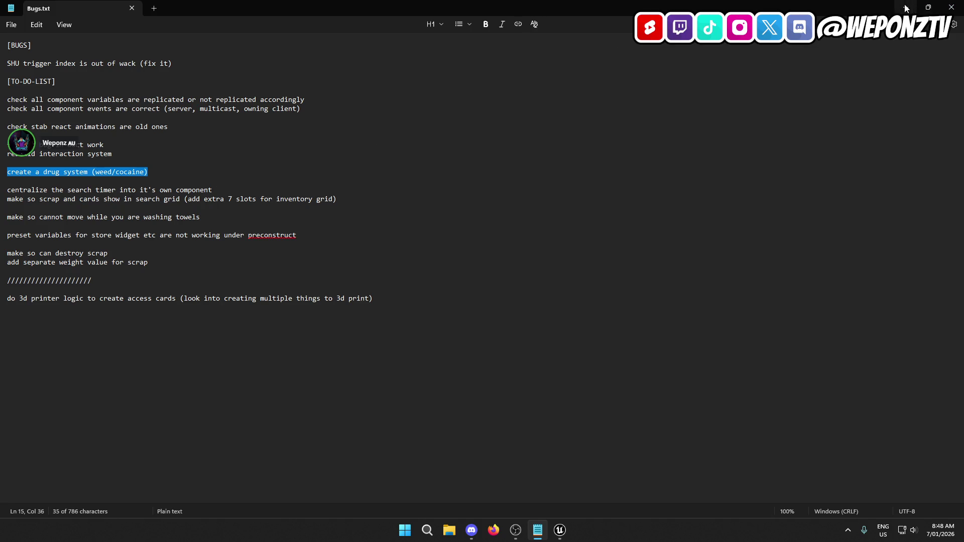
{"action": "left_click", "coordinate": [907, 8]}
{"action": "mouse_move", "coordinate": [288, 118]}
{"action": "left_mouse_down"}
{"action": "mouse_move", "coordinate": [296, 205]}
{"action": "mouse_move", "coordinate": [250, 167]}
{"action": "left_mouse_up"}
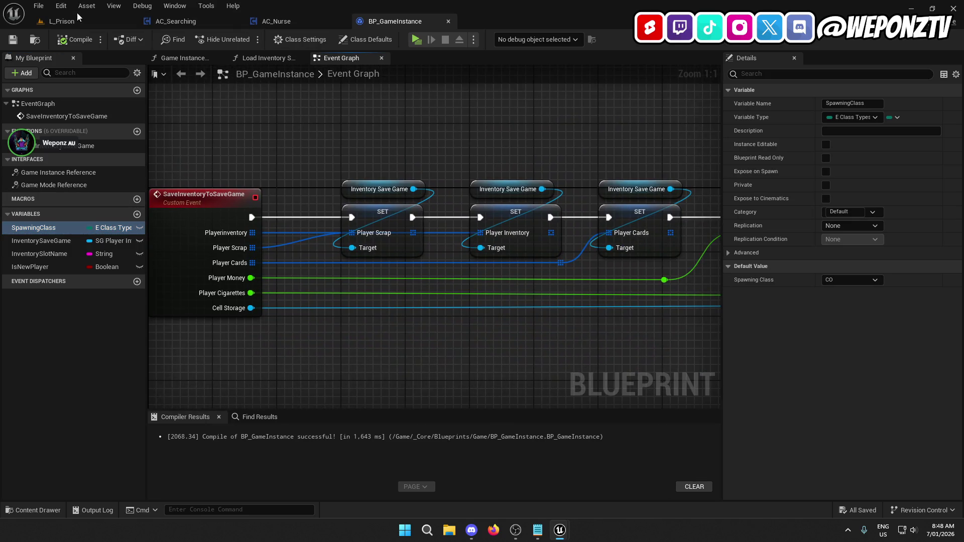
Play L_Prison as the CO guard, choose Search Inmate on an inmate, close the inventory and stop
{"action": "left_click", "coordinate": [115, 21]}
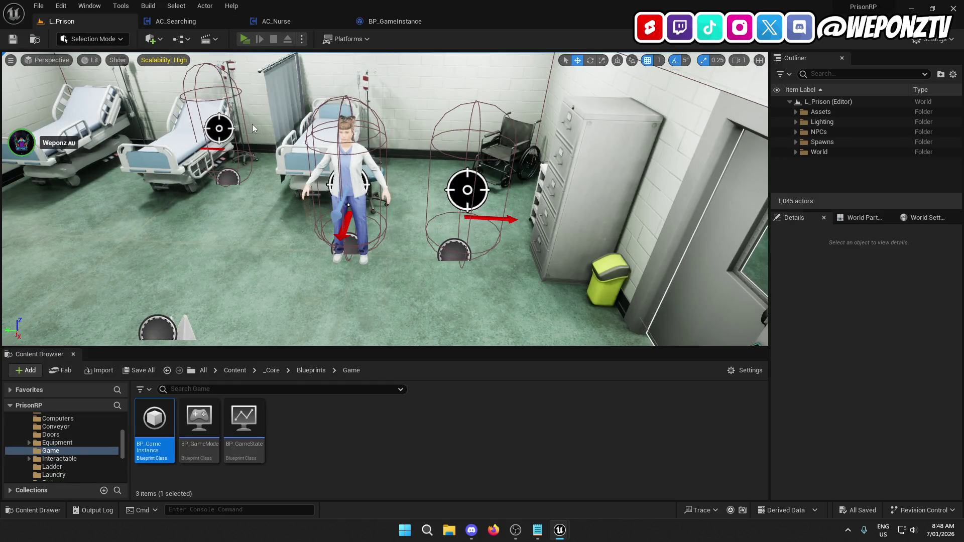
{"action": "key", "text": "alt+p"}
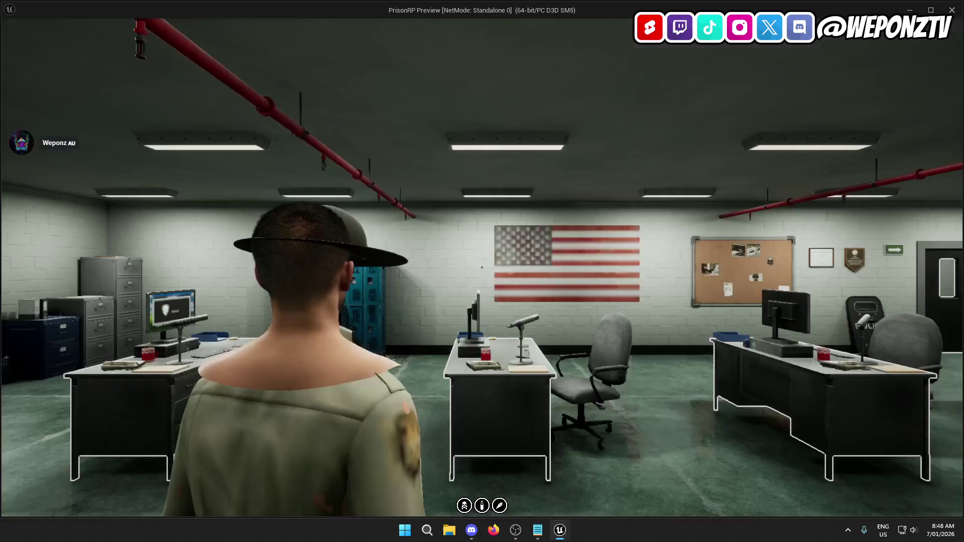
{"action": "key", "text": "w"}
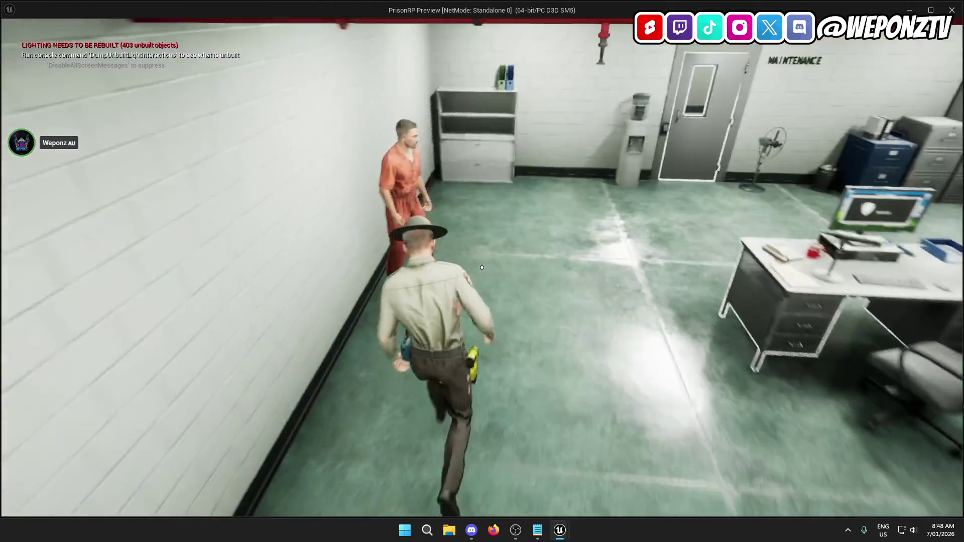
{"action": "key", "text": "f"}
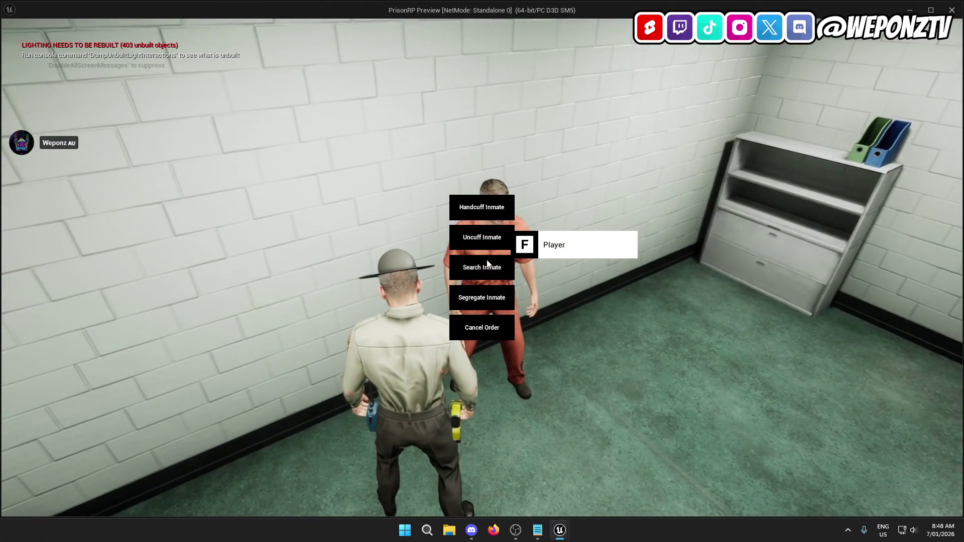
{"action": "left_click", "coordinate": [482, 267]}
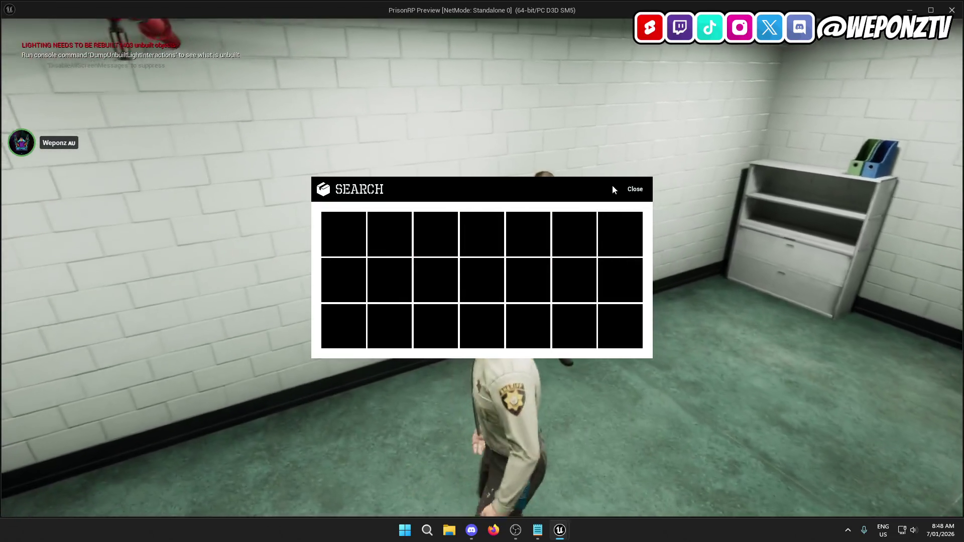
{"action": "left_click", "coordinate": [631, 187]}
{"action": "key", "text": "Escape"}
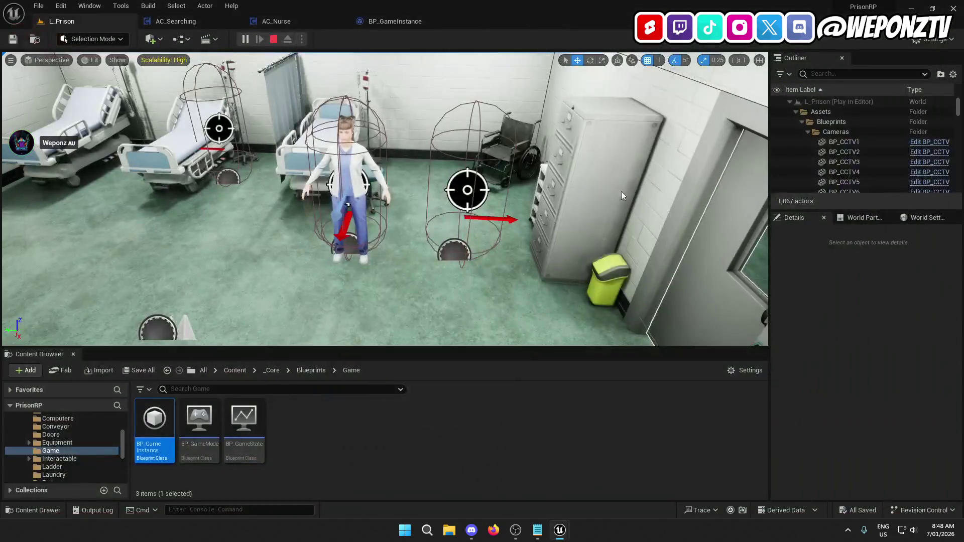
Dismiss the play-session message log and return to the L_Prison level tab
{"action": "left_click", "coordinate": [715, 121]}
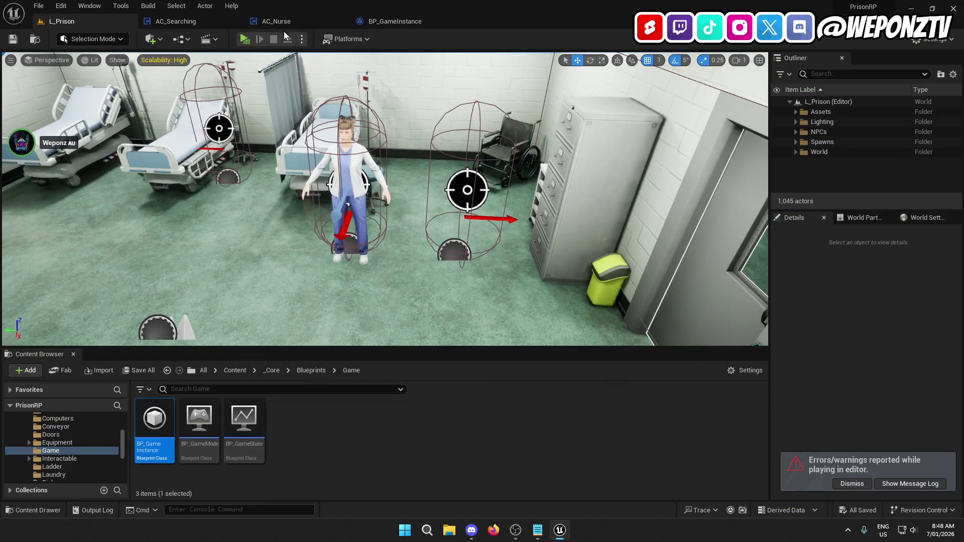
{"action": "left_click", "coordinate": [287, 17]}
{"action": "left_click", "coordinate": [201, 18]}
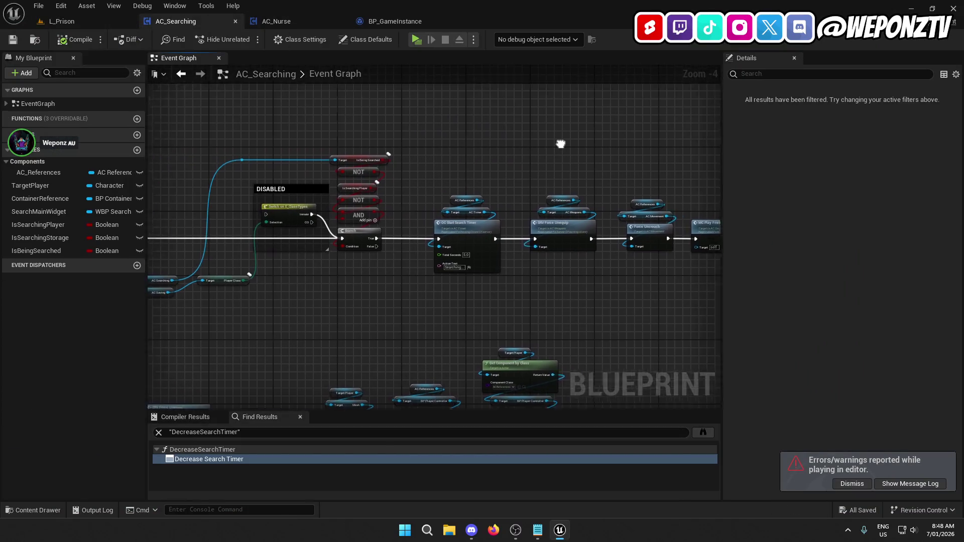
{"action": "left_click", "coordinate": [426, 21]}
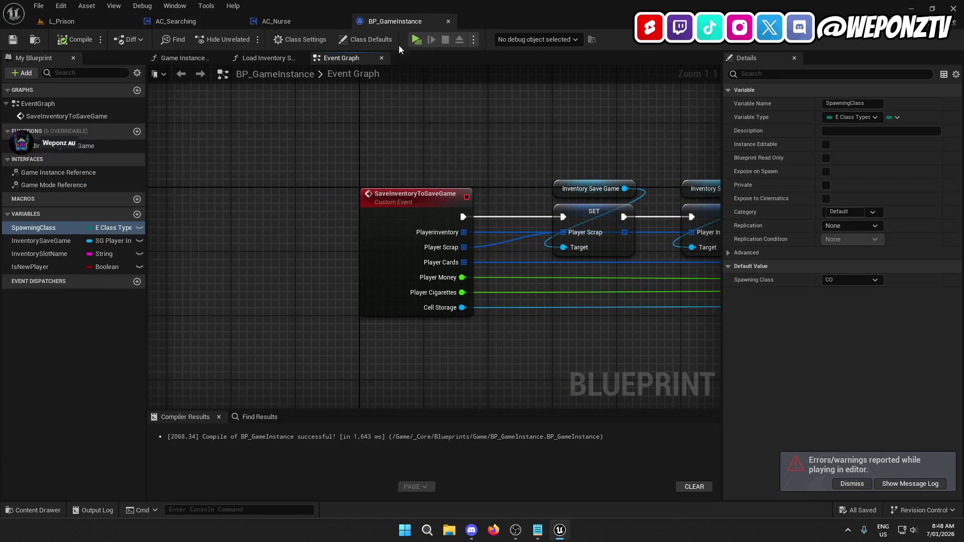
{"action": "left_click", "coordinate": [110, 19]}
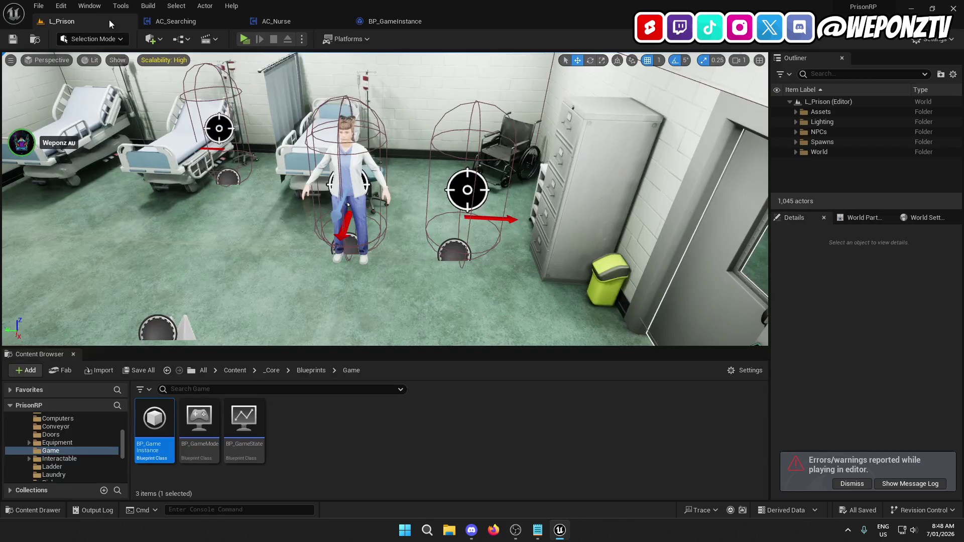
Browse to _Core > Components > Player and open the AC_Handcuffs blueprint
{"action": "left_click", "coordinate": [273, 370]}
{"action": "double_click", "coordinate": [324, 417]}
{"action": "double_click", "coordinate": [214, 413]}
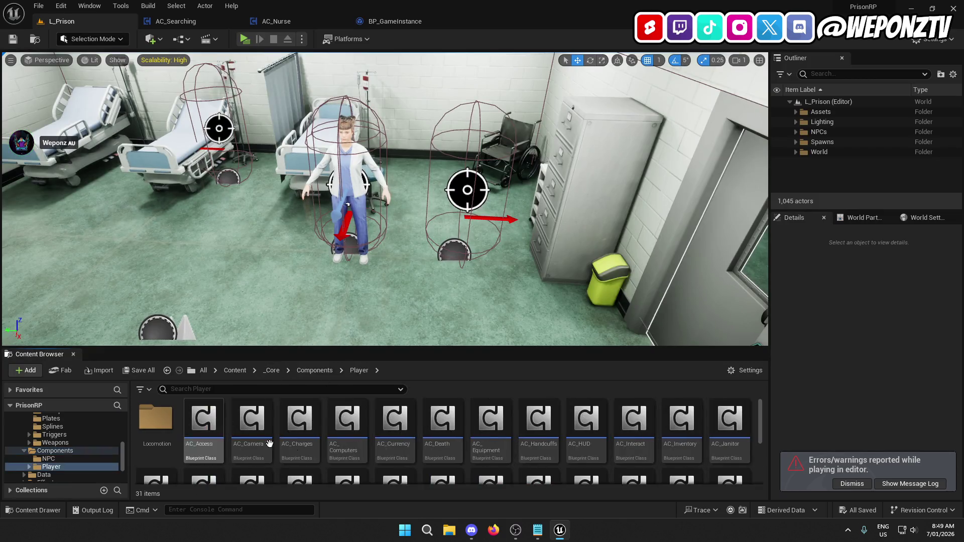
{"action": "double_click", "coordinate": [534, 436]}
Compile AC_Handcuffs to reveal the errors in the uncuff branch
{"action": "mouse_move", "coordinate": [388, 299]}
{"action": "left_mouse_down"}
{"action": "mouse_move", "coordinate": [462, 280]}
{"action": "mouse_move", "coordinate": [350, 288]}
{"action": "mouse_move", "coordinate": [342, 151]}
{"action": "left_mouse_up"}
{"action": "mouse_move", "coordinate": [590, 339]}
{"action": "left_mouse_down"}
{"action": "mouse_move", "coordinate": [656, 354]}
{"action": "mouse_move", "coordinate": [590, 295]}
{"action": "mouse_move", "coordinate": [448, 349]}
{"action": "left_mouse_up"}
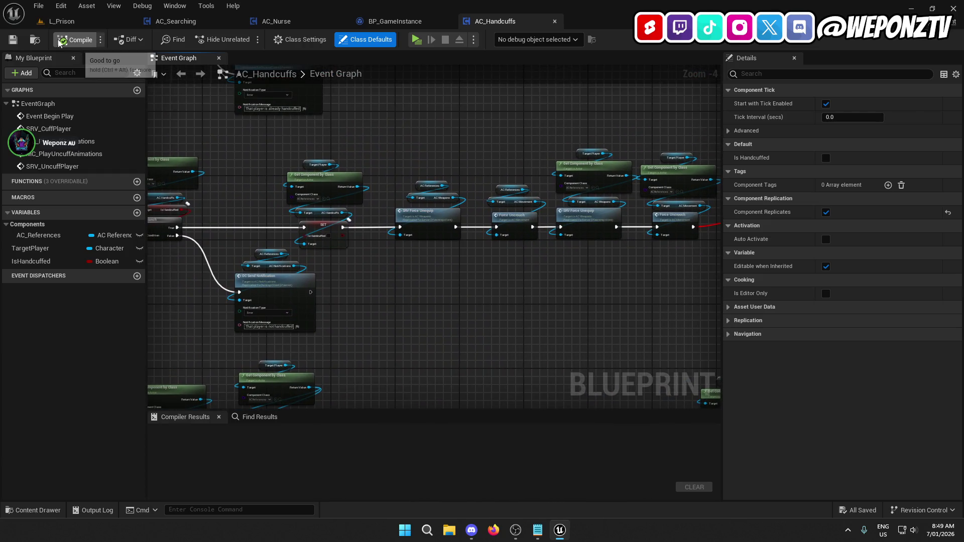
{"action": "left_click", "coordinate": [14, 40]}
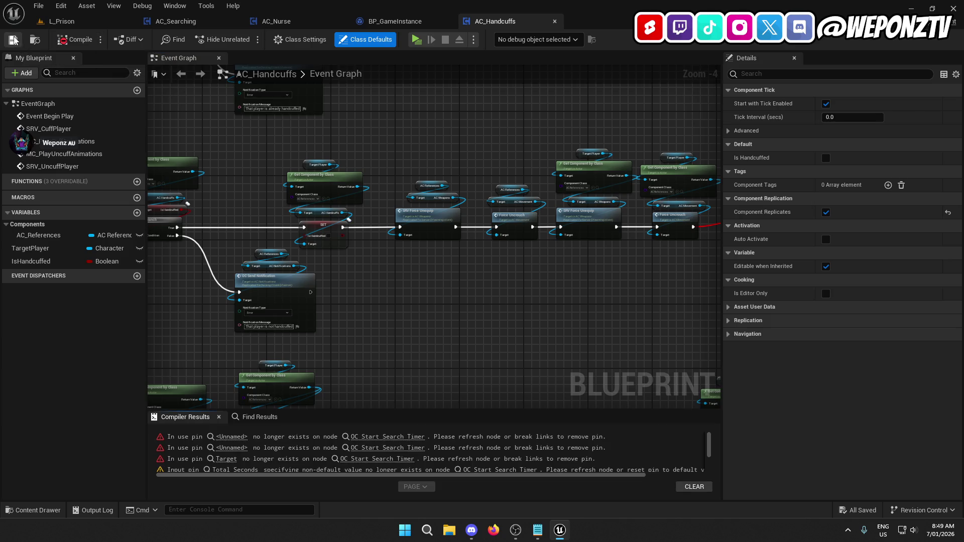
{"action": "scroll", "coordinate": [452, 186], "scroll_direction": "up", "scroll_amount": 3}
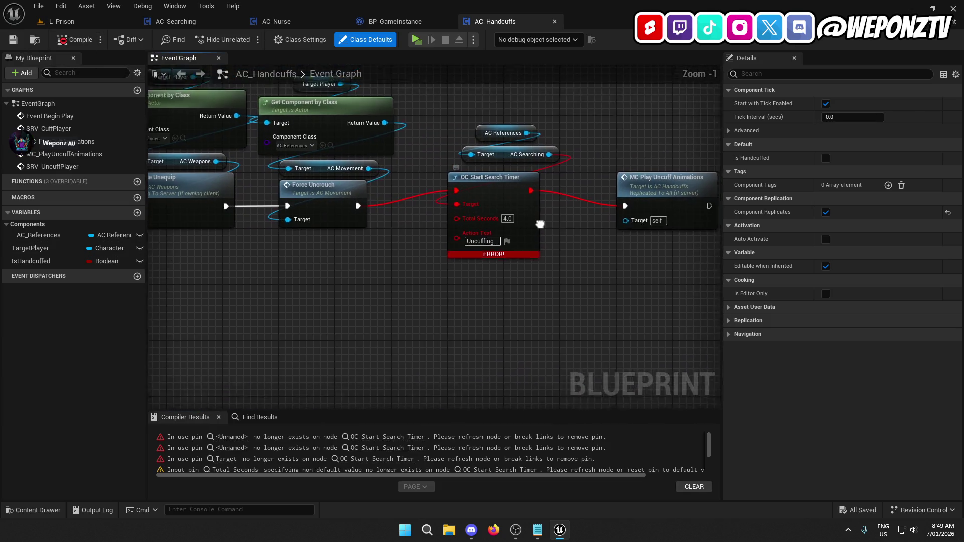
Add an AC Timer getter from AC References and its OC Start Search Timer node
{"action": "left_click_drag", "start_coordinate": [488, 192], "coordinate": [533, 180]}
{"action": "type", "text": "timer"}
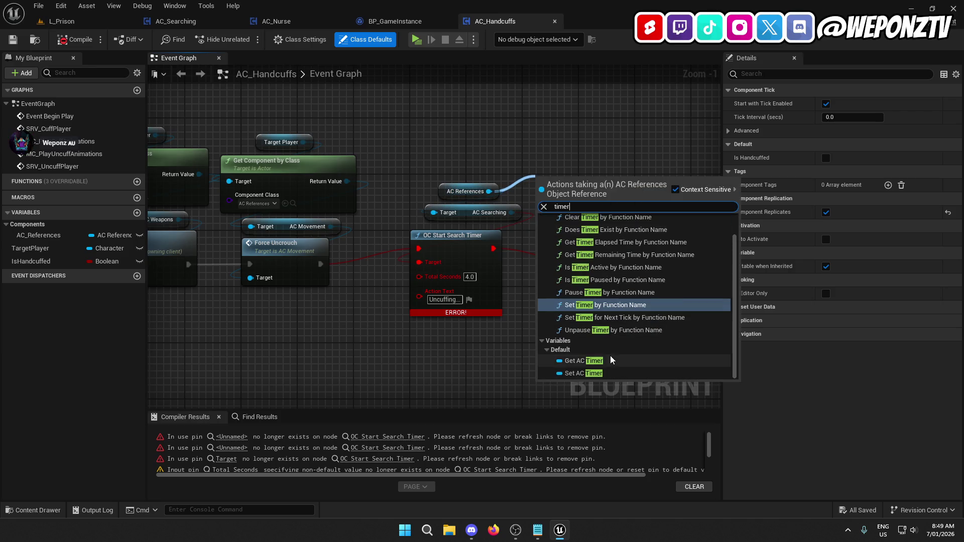
{"action": "left_click", "coordinate": [610, 359]}
{"action": "mouse_move", "coordinate": [605, 183]}
{"action": "left_mouse_down"}
{"action": "mouse_move", "coordinate": [562, 220]}
{"action": "mouse_move", "coordinate": [525, 370]}
{"action": "left_mouse_up"}
{"action": "type", "text": "oc"}
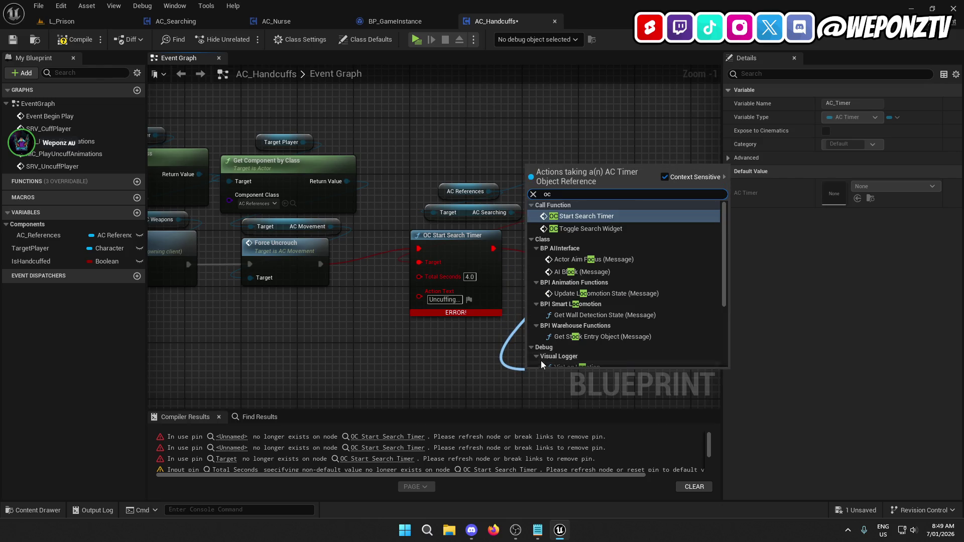
{"action": "left_click", "coordinate": [610, 216]}
{"action": "mouse_move", "coordinate": [568, 351]}
{"action": "left_mouse_down"}
{"action": "mouse_move", "coordinate": [452, 347]}
{"action": "mouse_move", "coordinate": [483, 254]}
{"action": "left_mouse_up"}
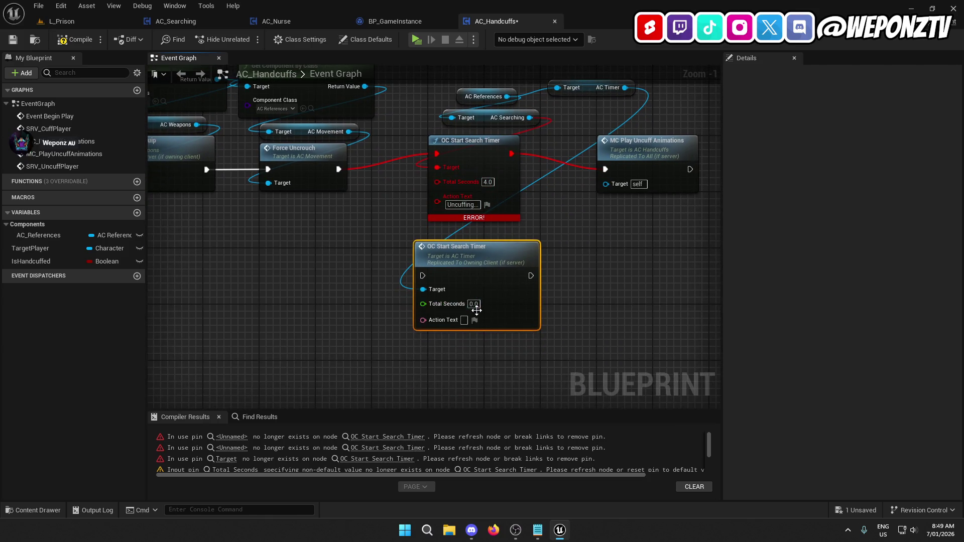
Set the new timer's Total Seconds to 4.0 and Action Text to 'Uncuffing...'
{"action": "left_click", "coordinate": [473, 304]}
{"action": "type", "text": "4"}
{"action": "left_click", "coordinate": [504, 370]}
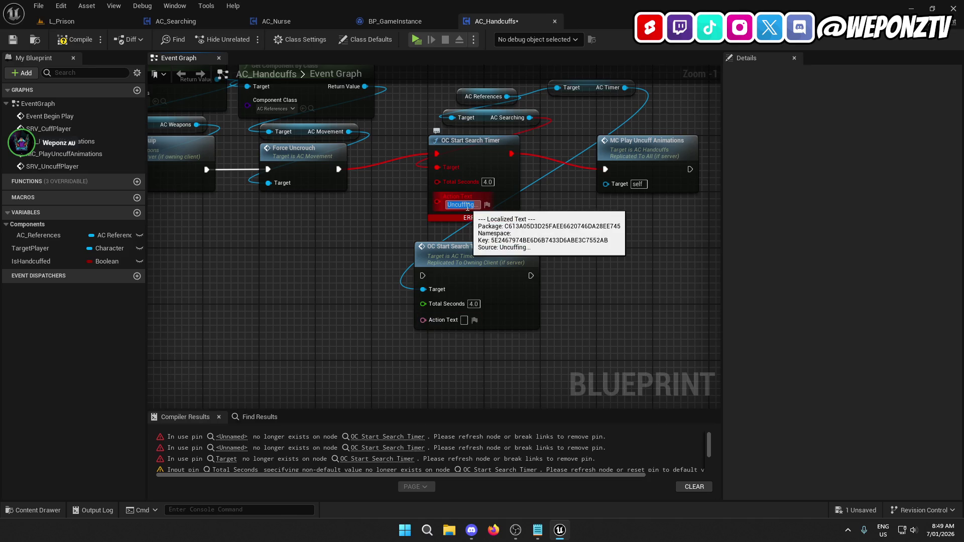
{"action": "left_click", "coordinate": [462, 320]}
{"action": "type", "text": "Uncuffing..."}
Wire Force Uncrouch into the new timer node and the timer into MC Play Uncuff Animations
{"action": "left_click_drag", "start_coordinate": [595, 278], "coordinate": [574, 331]}
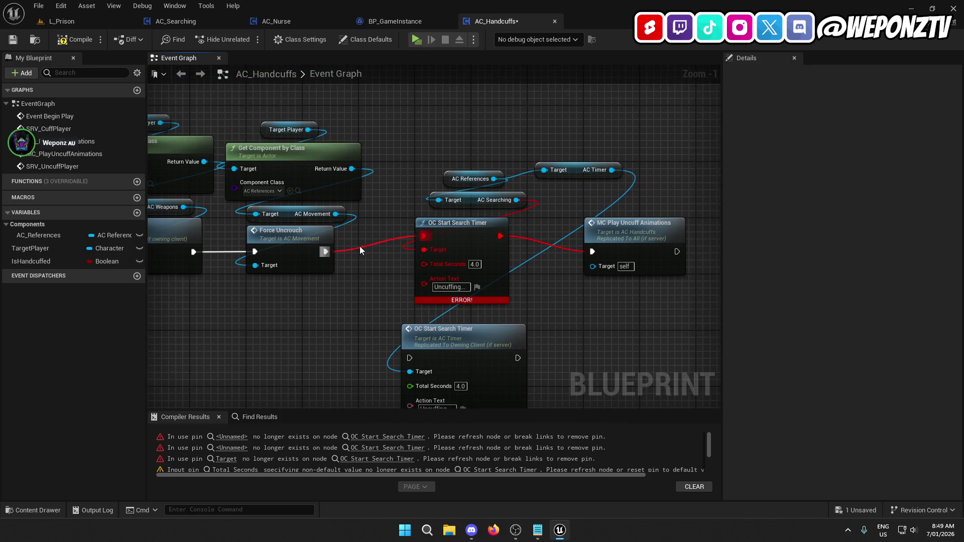
{"action": "mouse_move", "coordinate": [324, 251]}
{"action": "left_mouse_down"}
{"action": "mouse_move", "coordinate": [417, 352]}
{"action": "mouse_move", "coordinate": [409, 358]}
{"action": "left_mouse_up"}
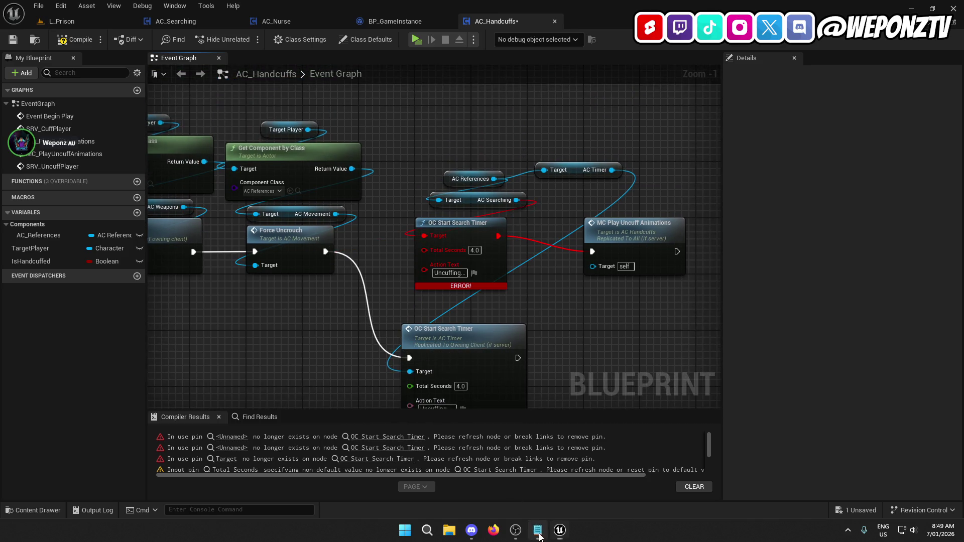
{"action": "left_click", "coordinate": [538, 530]}
{"action": "left_click", "coordinate": [560, 530]}
{"action": "left_click", "coordinate": [520, 359]}
{"action": "mouse_move", "coordinate": [512, 358]}
{"action": "left_mouse_down"}
{"action": "mouse_move", "coordinate": [600, 246]}
{"action": "mouse_move", "coordinate": [593, 251]}
{"action": "left_mouse_up"}
Delete the broken timer and AC Searching nodes, tidy the layout, then save and compile
{"action": "left_click_drag", "start_coordinate": [543, 278], "coordinate": [431, 161]}
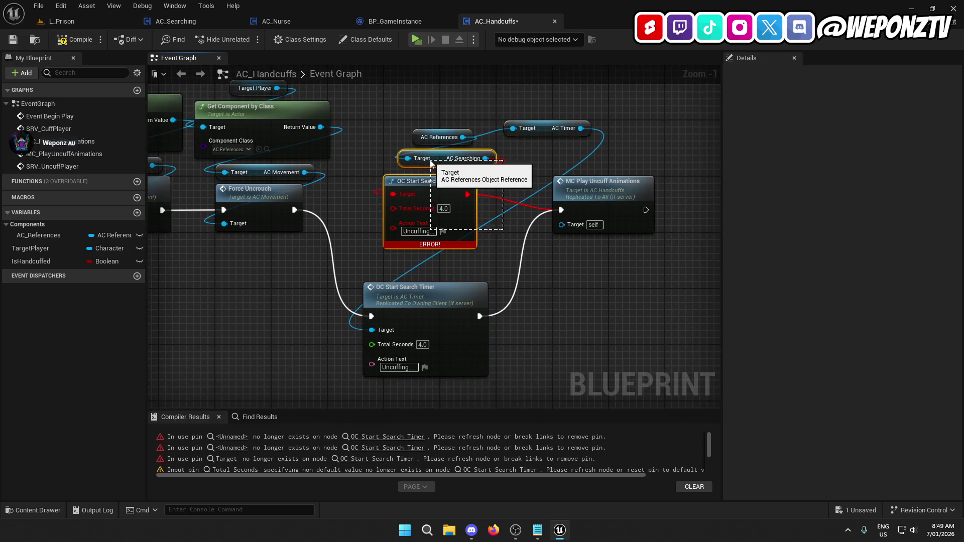
{"action": "key", "text": "Delete"}
{"action": "left_click_drag", "start_coordinate": [445, 292], "coordinate": [466, 185]}
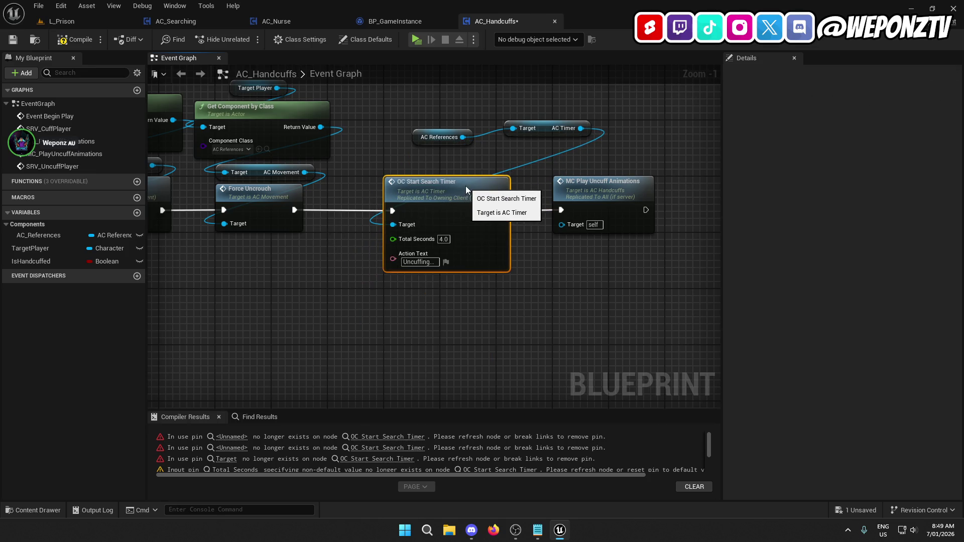
{"action": "mouse_move", "coordinate": [545, 128]}
{"action": "left_mouse_down"}
{"action": "mouse_move", "coordinate": [447, 163]}
{"action": "mouse_move", "coordinate": [446, 146]}
{"action": "left_mouse_up"}
{"action": "left_click", "coordinate": [438, 139]}
{"action": "left_click_drag", "start_coordinate": [465, 294], "coordinate": [427, 151]}
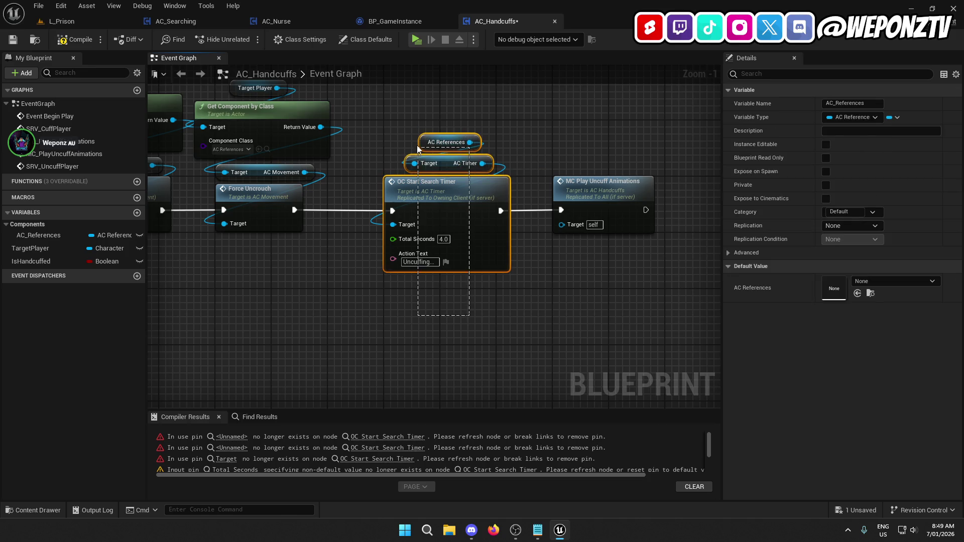
{"action": "left_click", "coordinate": [15, 40]}
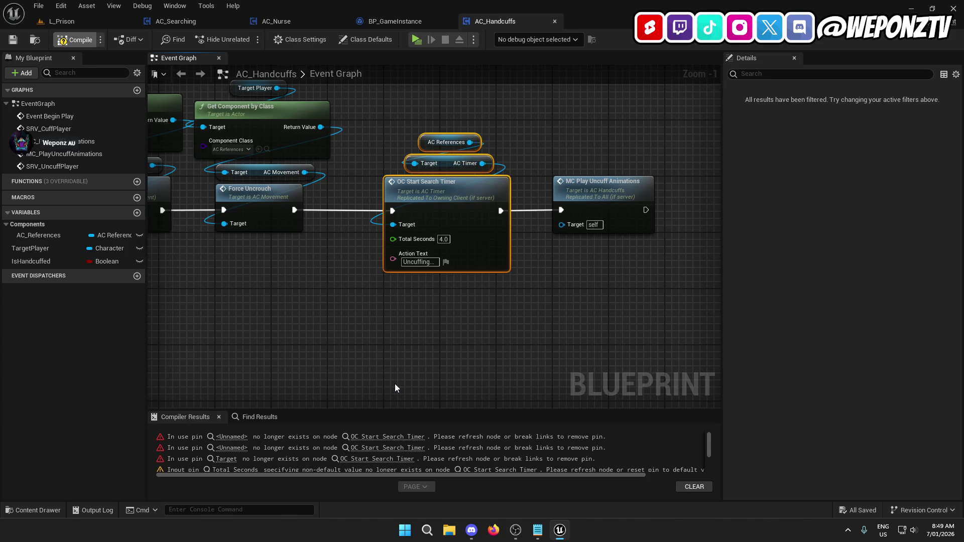
{"action": "key", "text": "F7"}
Paste an AC Timer group reading 'Cuffing...' between Force Uncrouch and MC Play Cuff Animations
{"action": "left_click", "coordinate": [375, 442]}
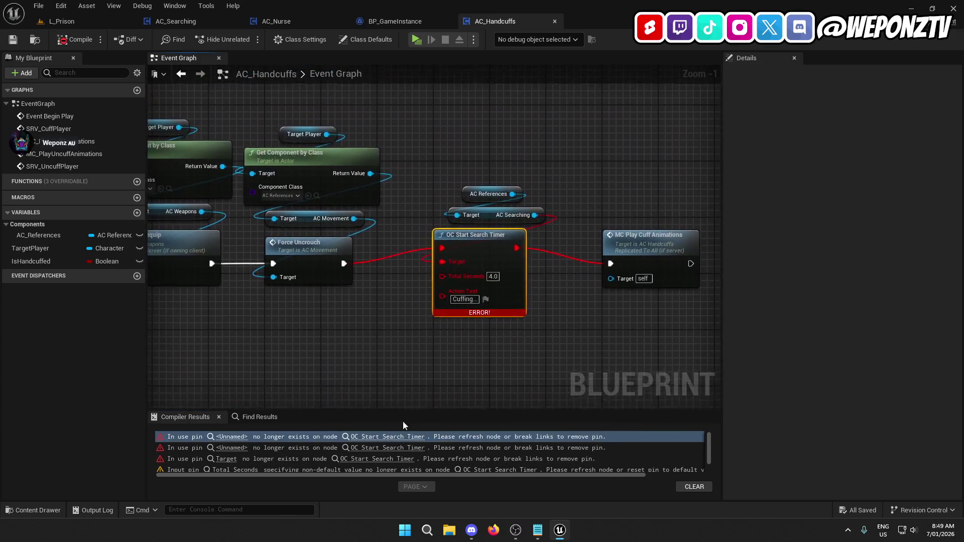
{"action": "key", "text": "ctrl+v"}
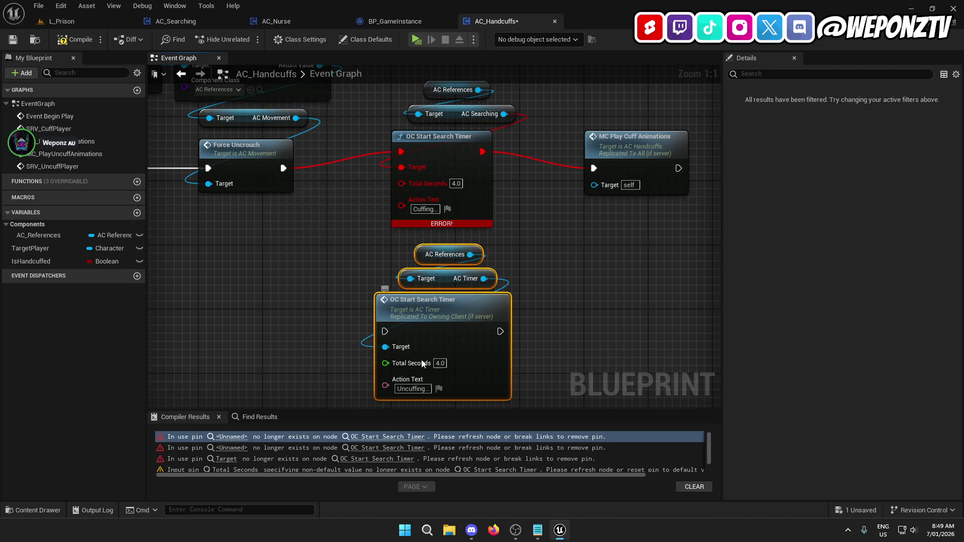
{"action": "double_click", "coordinate": [412, 389]}
{"action": "type", "text": "Cuffing"}
{"action": "key", "text": "Return"}
{"action": "left_click", "coordinate": [526, 341]}
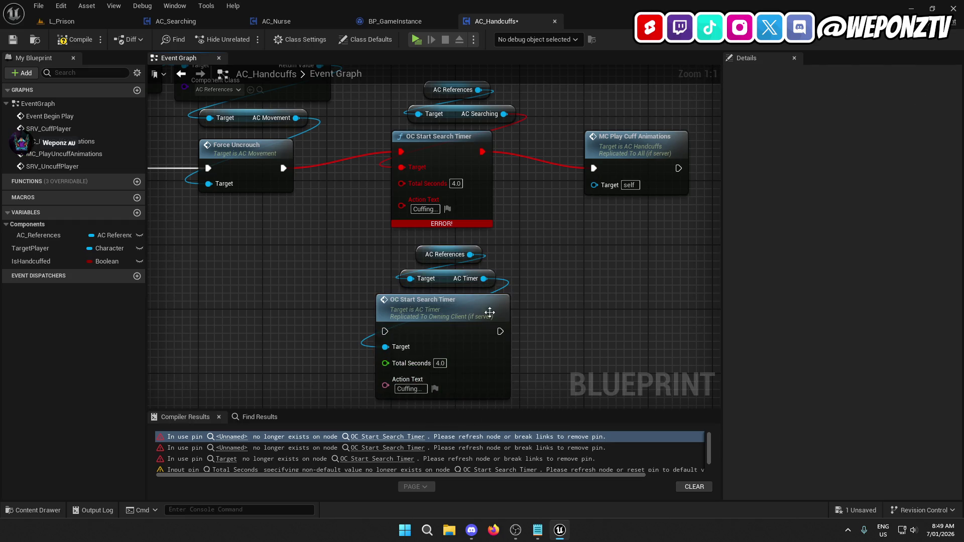
{"action": "left_click_drag", "start_coordinate": [387, 331], "coordinate": [284, 169]}
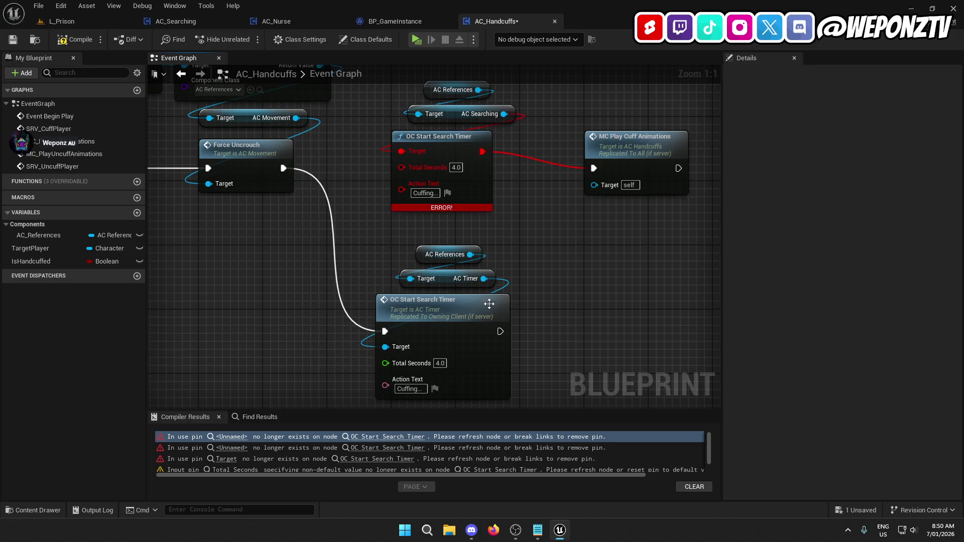
{"action": "left_click_drag", "start_coordinate": [500, 332], "coordinate": [593, 168]}
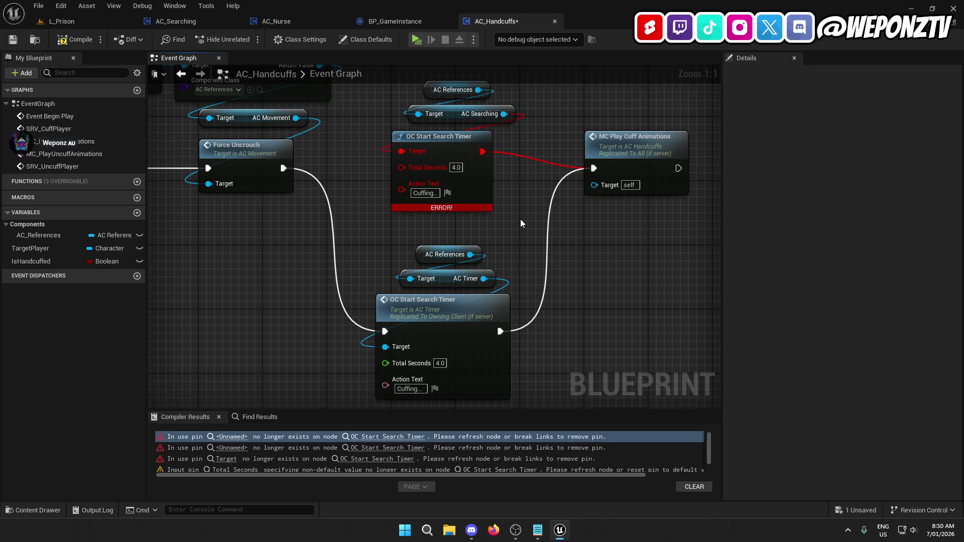
Delete the broken timer and AC Searching nodes and move the new timer group into the gap
{"action": "left_click_drag", "start_coordinate": [505, 224], "coordinate": [451, 90]}
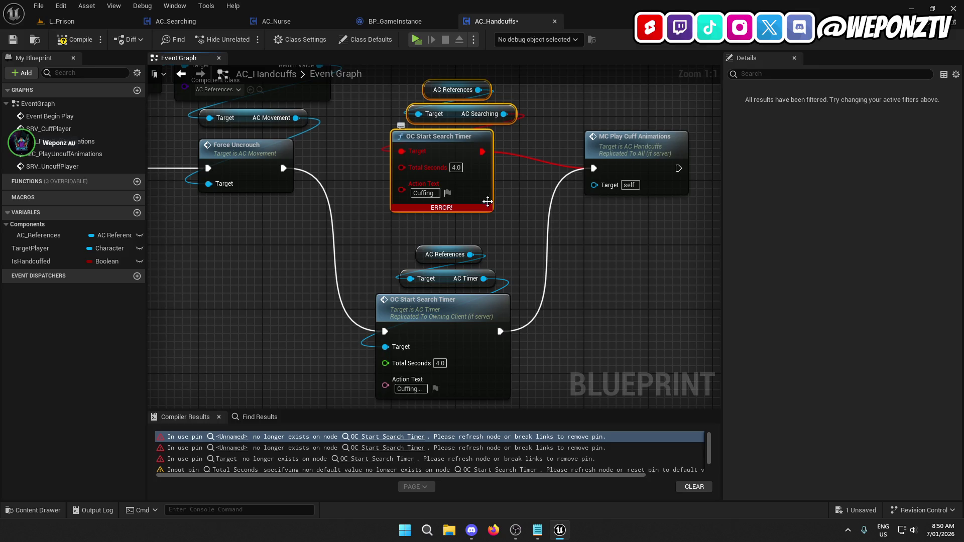
{"action": "key", "text": "Delete"}
{"action": "left_click_drag", "start_coordinate": [533, 291], "coordinate": [402, 161]}
{"action": "mouse_move", "coordinate": [412, 379]}
{"action": "left_mouse_down"}
{"action": "mouse_move", "coordinate": [406, 231]}
{"action": "mouse_move", "coordinate": [428, 218]}
{"action": "left_mouse_up"}
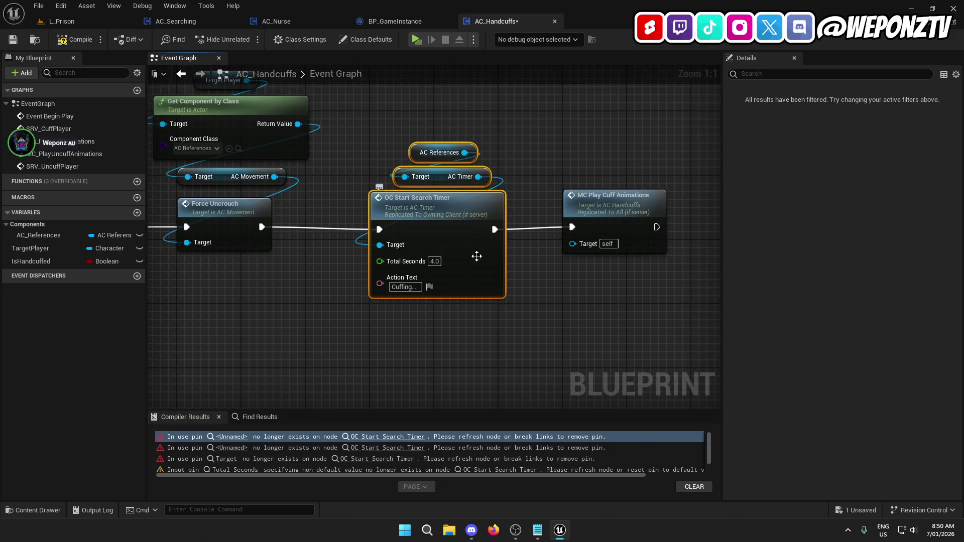
{"action": "left_click", "coordinate": [354, 294]}
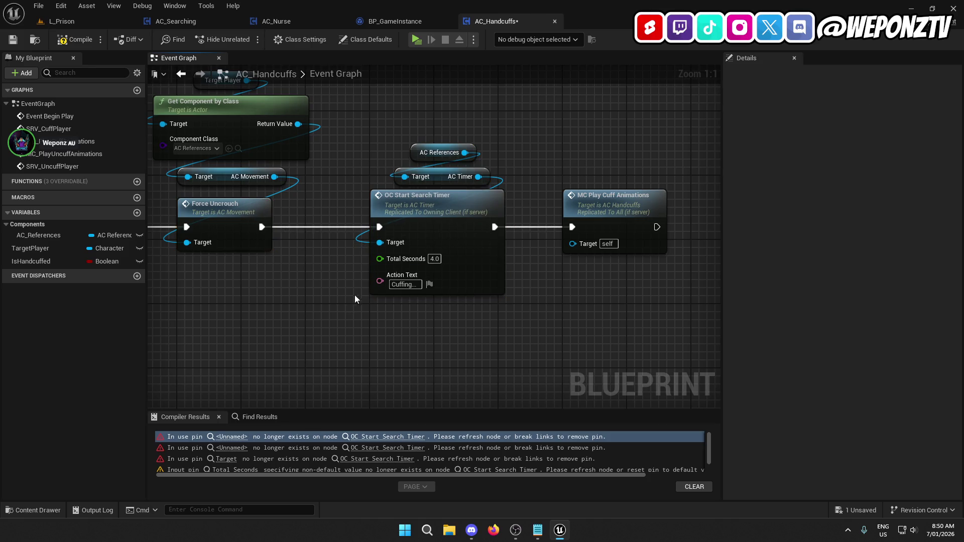
{"action": "left_click_drag", "start_coordinate": [505, 182], "coordinate": [427, 123]}
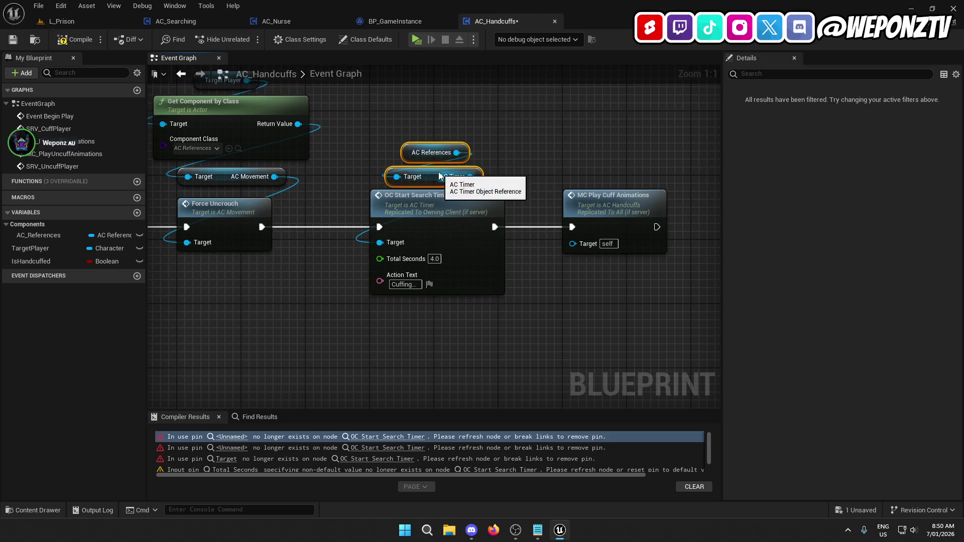
{"action": "left_click", "coordinate": [522, 303]}
{"action": "left_click_drag", "start_coordinate": [519, 335], "coordinate": [515, 239]}
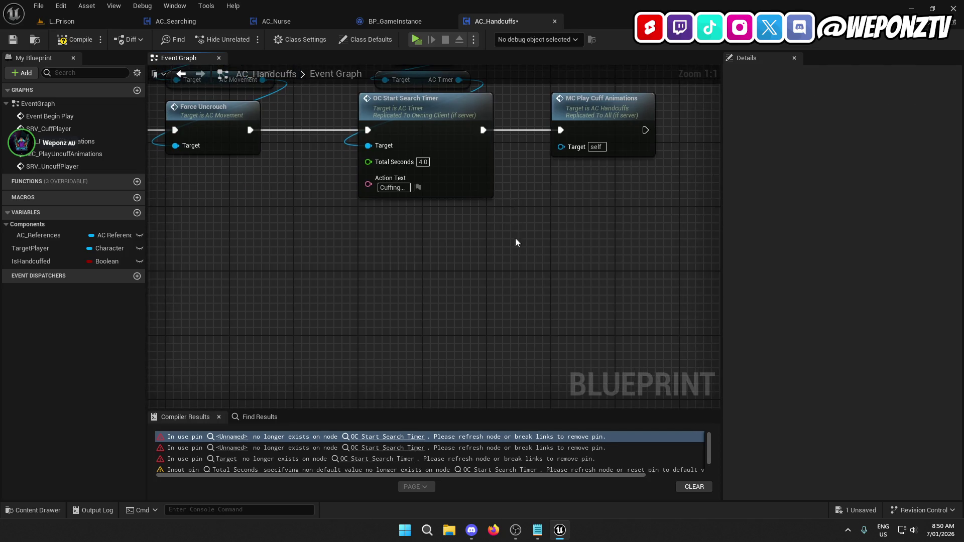
Save and compile AC_Handcuffs, then return to the L_Prison level
{"action": "left_click", "coordinate": [17, 40]}
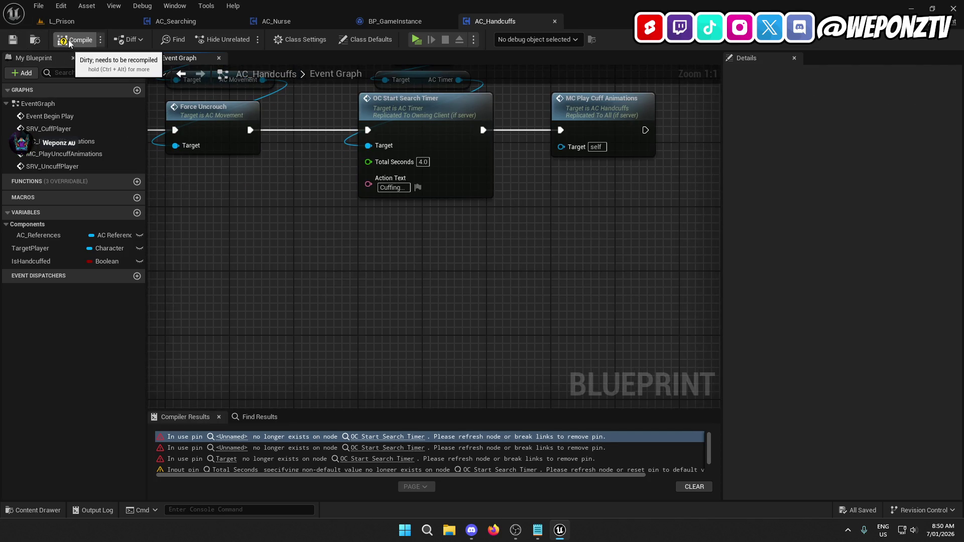
{"action": "left_click", "coordinate": [69, 42]}
{"action": "mouse_move", "coordinate": [406, 121]}
{"action": "left_mouse_down"}
{"action": "mouse_move", "coordinate": [404, 161]}
{"action": "mouse_move", "coordinate": [484, 131]}
{"action": "left_mouse_up"}
{"action": "left_click", "coordinate": [80, 21]}
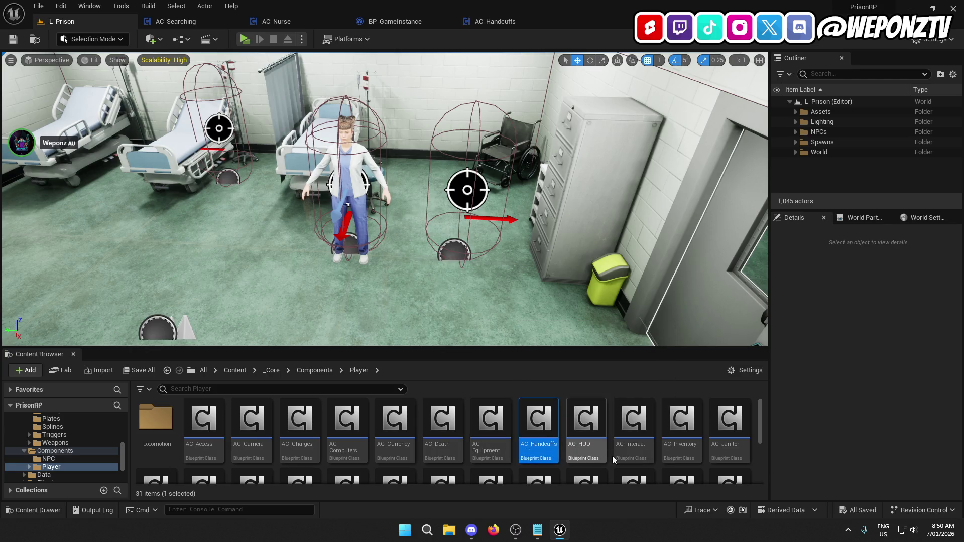
Compile the AC_Orders blueprint and check AC_Searching, returning to L_Prison after each
{"action": "scroll", "coordinate": [698, 455], "scroll_direction": "down", "scroll_amount": 1}
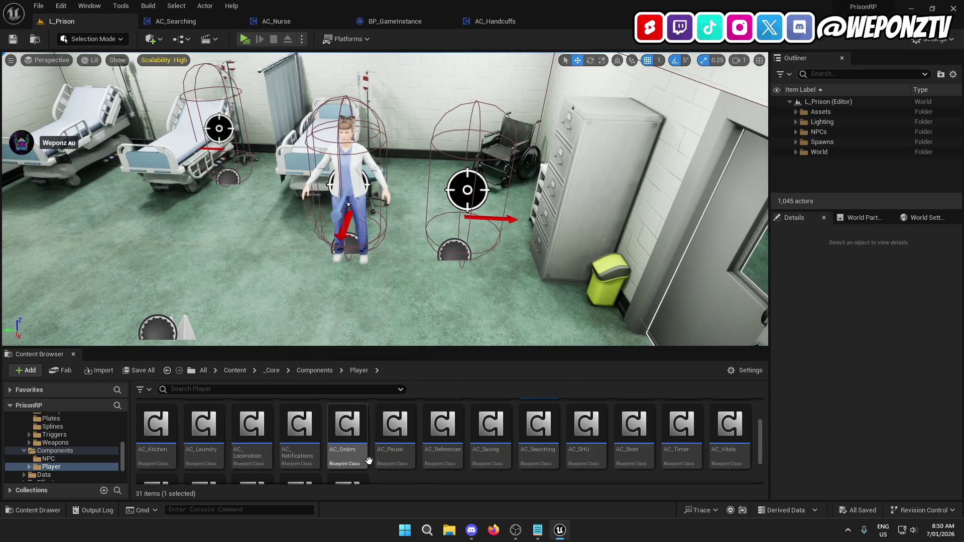
{"action": "double_click", "coordinate": [357, 432]}
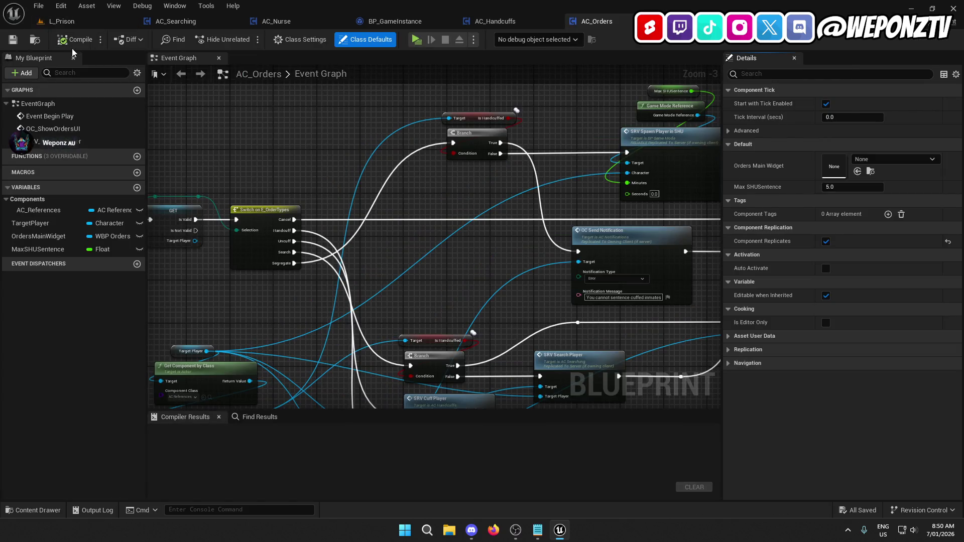
{"action": "left_click", "coordinate": [14, 40]}
{"action": "left_click", "coordinate": [70, 21]}
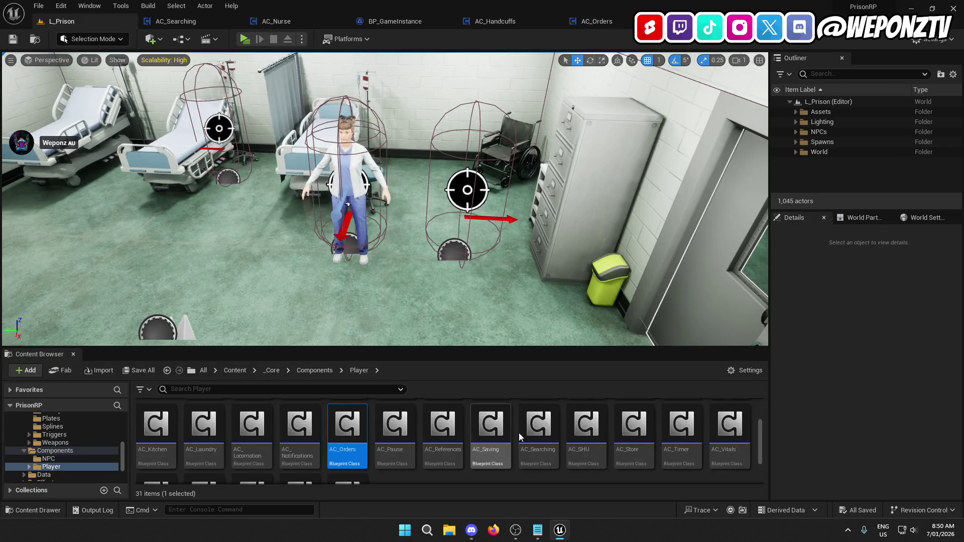
{"action": "mouse_move", "coordinate": [600, 421]}
{"action": "double_click", "coordinate": [539, 427]}
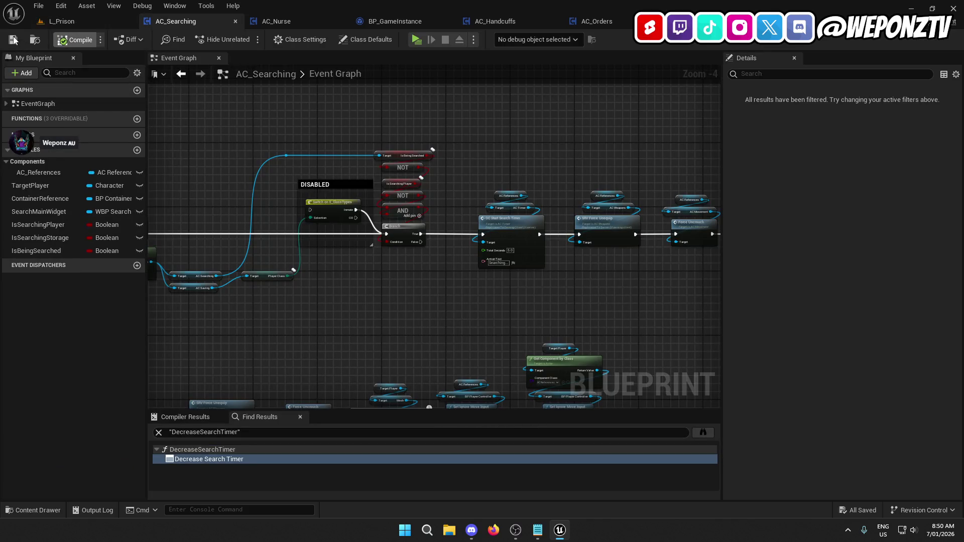
{"action": "left_click", "coordinate": [74, 20]}
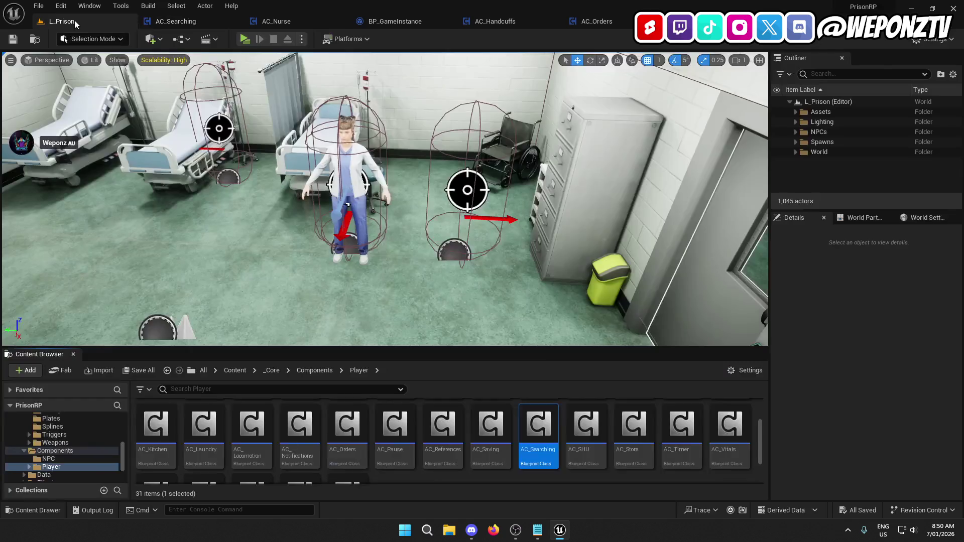
Save the AC_SHU and AC_Store blueprints, returning to L_Prison after each
{"action": "double_click", "coordinate": [596, 433]}
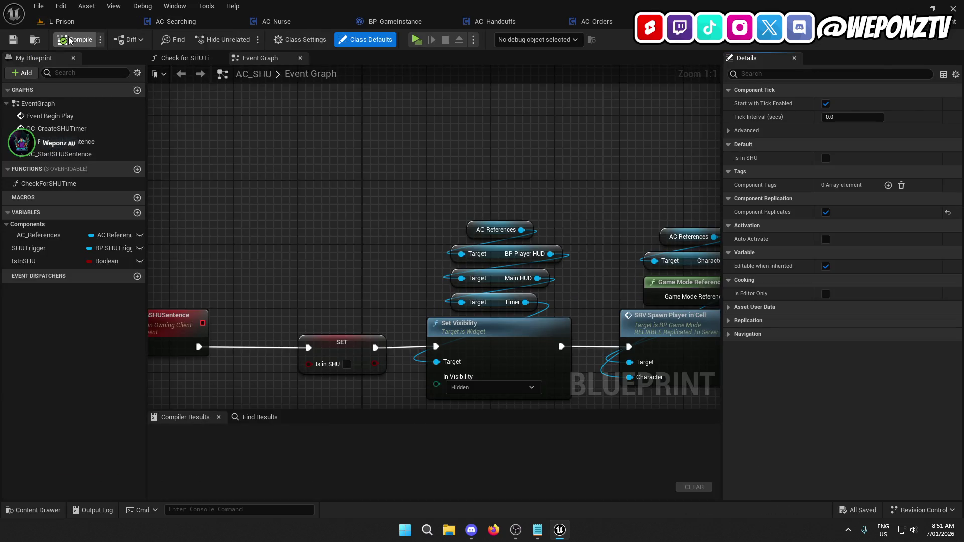
{"action": "left_click", "coordinate": [13, 40]}
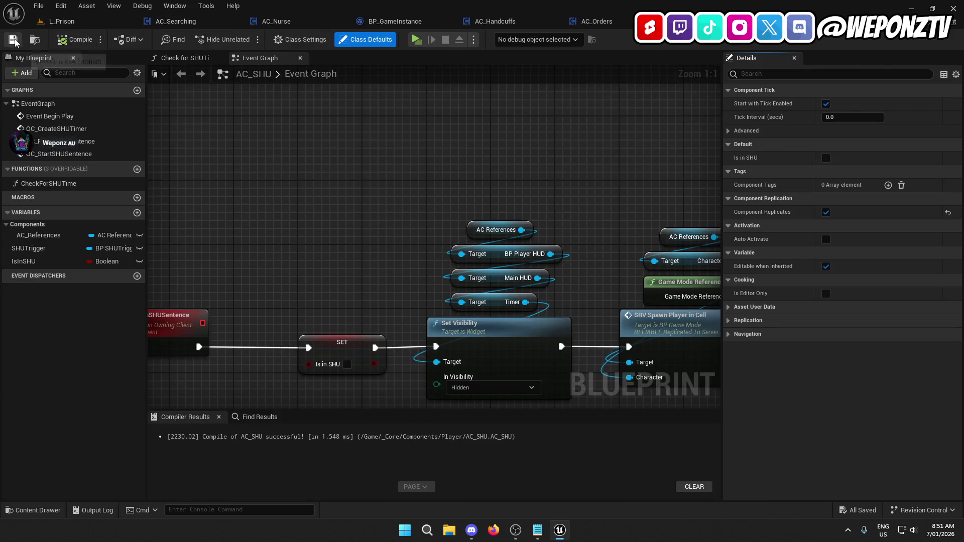
{"action": "left_click", "coordinate": [64, 20]}
{"action": "double_click", "coordinate": [648, 421]}
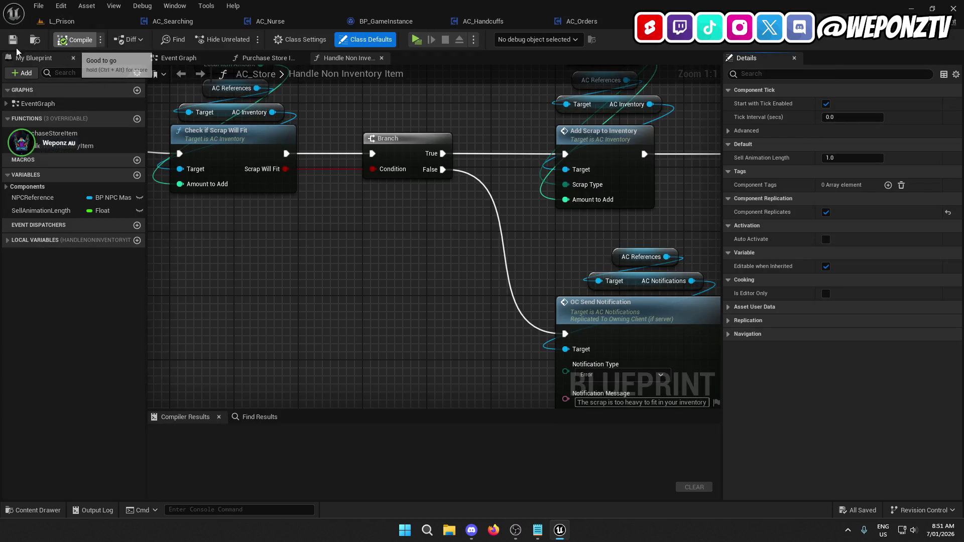
{"action": "left_click", "coordinate": [14, 40]}
{"action": "left_click", "coordinate": [58, 21]}
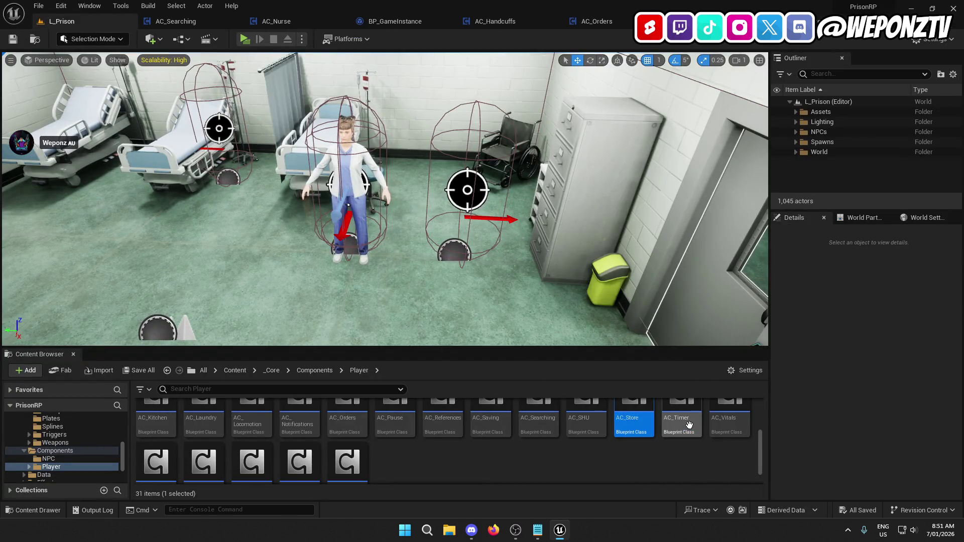
Compile the AC_Workshop and AC_Warehouse component blueprints, returning to L_Prison after each
{"action": "scroll", "coordinate": [601, 456], "scroll_direction": "down", "scroll_amount": 2}
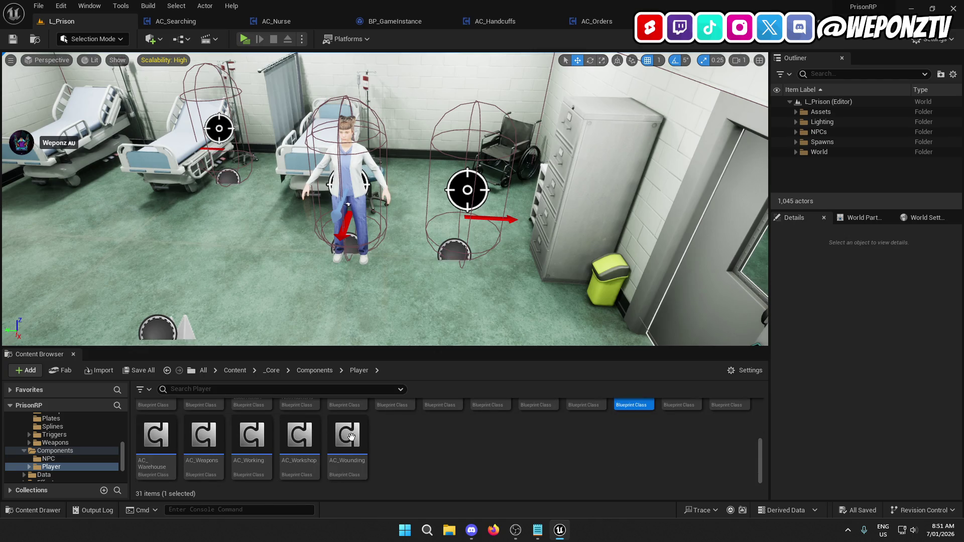
{"action": "double_click", "coordinate": [300, 435]}
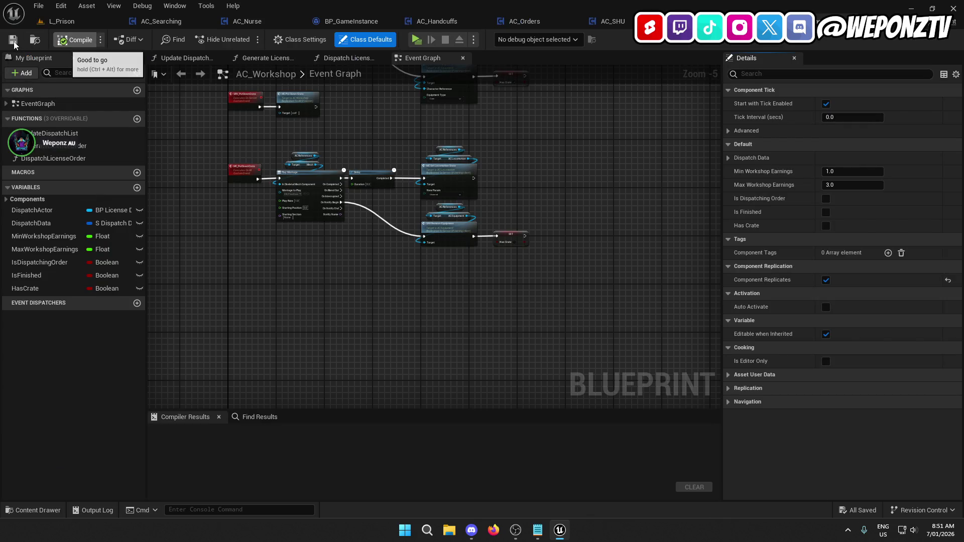
{"action": "left_click", "coordinate": [74, 39]}
{"action": "left_click", "coordinate": [56, 21]}
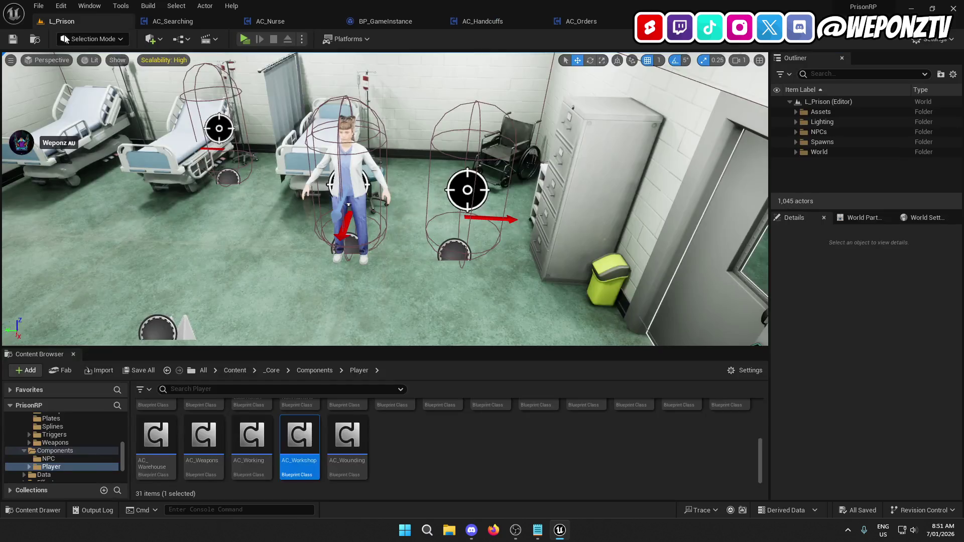
{"action": "double_click", "coordinate": [156, 435]}
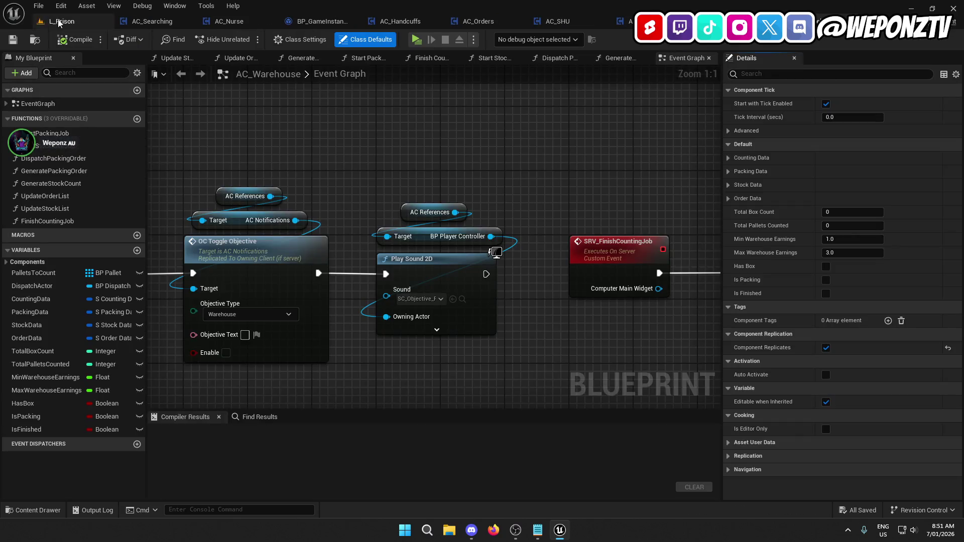
{"action": "left_click", "coordinate": [14, 40]}
{"action": "left_click", "coordinate": [56, 21]}
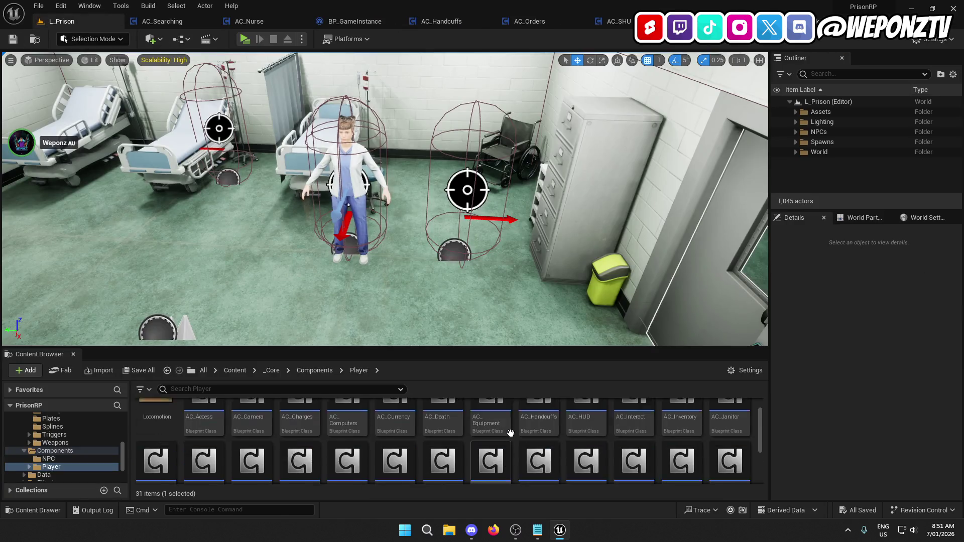
Save and compile AC_Janitor and look over its event graph
{"action": "double_click", "coordinate": [729, 424]}
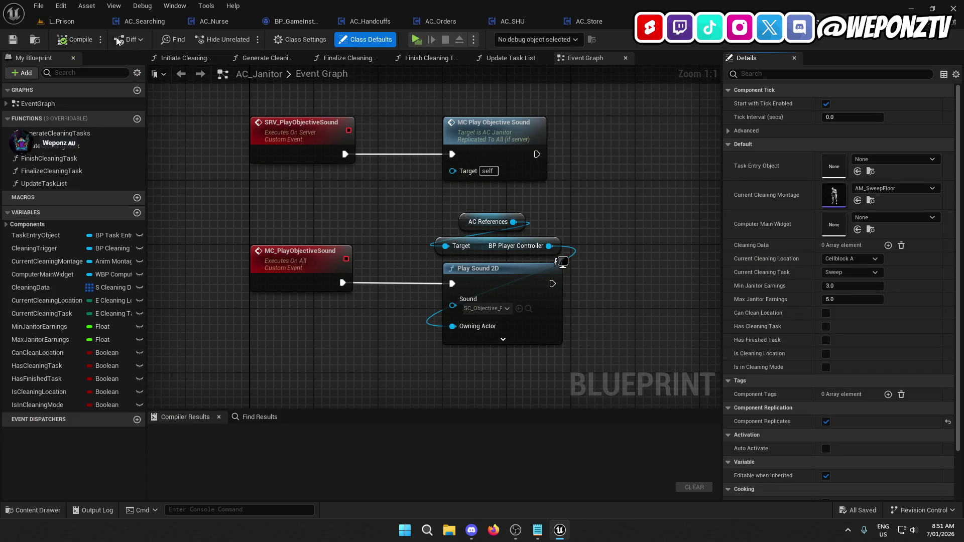
{"action": "left_click", "coordinate": [14, 40]}
{"action": "scroll", "coordinate": [392, 226], "scroll_direction": "down", "scroll_amount": 3}
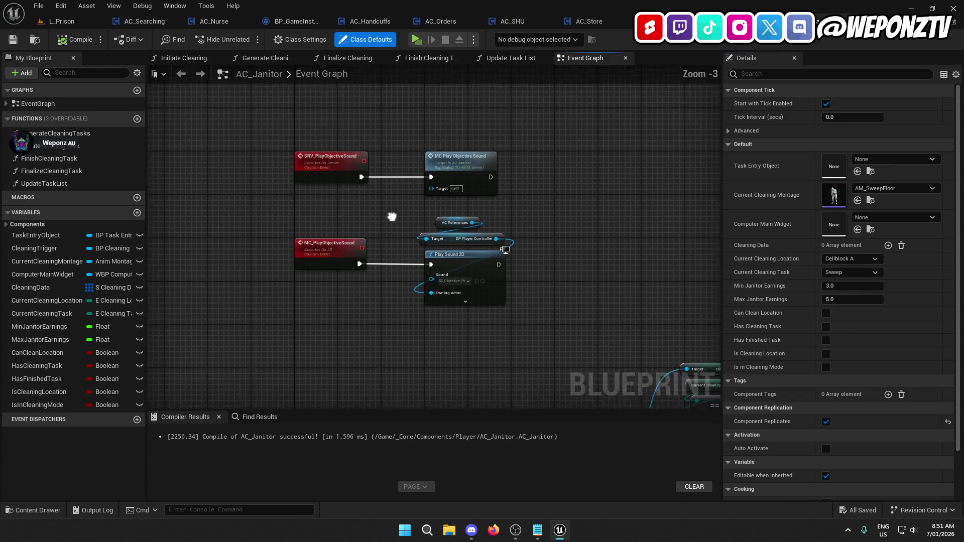
{"action": "scroll", "coordinate": [393, 217], "scroll_direction": "down", "scroll_amount": 3}
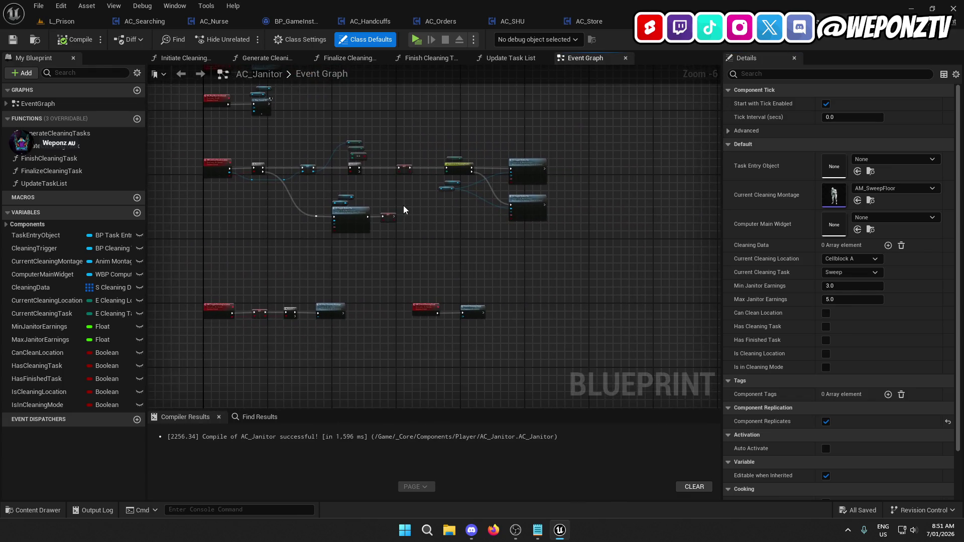
{"action": "scroll", "coordinate": [404, 210], "scroll_direction": "up", "scroll_amount": 4}
{"action": "mouse_move", "coordinate": [398, 199]}
{"action": "left_mouse_down"}
{"action": "mouse_move", "coordinate": [537, 149]}
{"action": "mouse_move", "coordinate": [623, 141]}
{"action": "mouse_move", "coordinate": [419, 283]}
{"action": "mouse_move", "coordinate": [537, 270]}
{"action": "mouse_move", "coordinate": [439, 304]}
{"action": "mouse_move", "coordinate": [553, 151]}
{"action": "mouse_move", "coordinate": [512, 118]}
{"action": "left_mouse_up"}
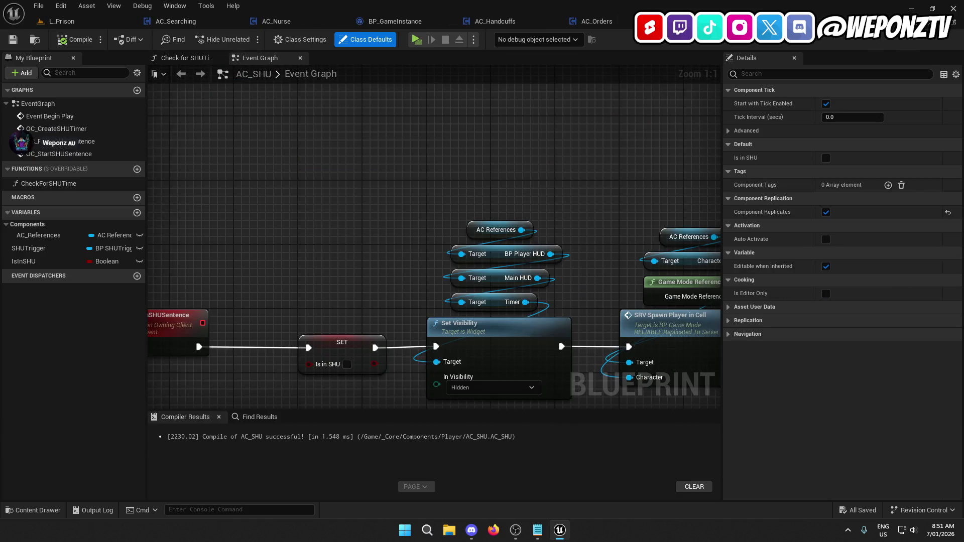
Close the AC_SHU, AC_Orders, AC_Handcuffs, BP_GameInstance, AC_Nurse and AC_Searching tabs
{"action": "left_click", "coordinate": [769, 21]}
{"action": "left_click", "coordinate": [661, 21]}
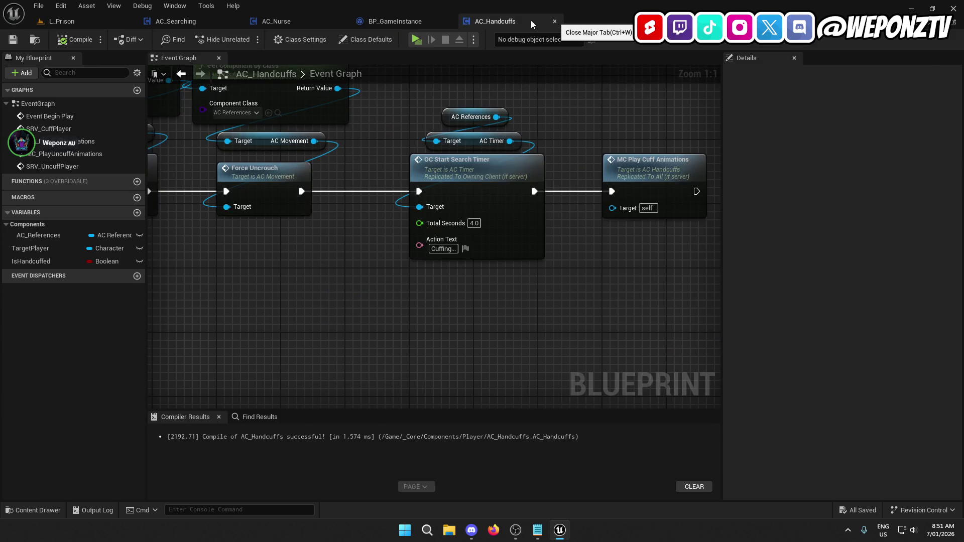
{"action": "left_click", "coordinate": [555, 20]}
{"action": "left_click", "coordinate": [449, 22]}
{"action": "left_click", "coordinate": [342, 21]}
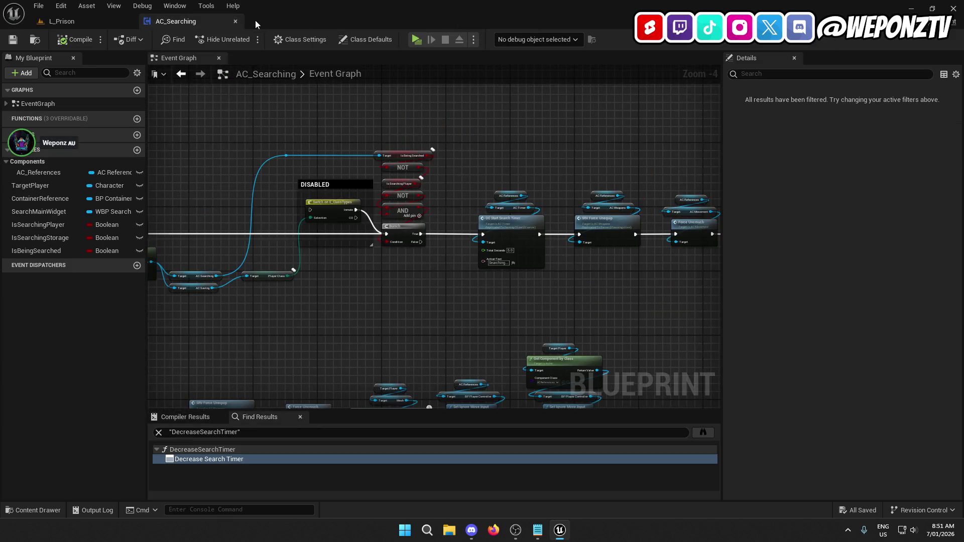
{"action": "left_click", "coordinate": [235, 22]}
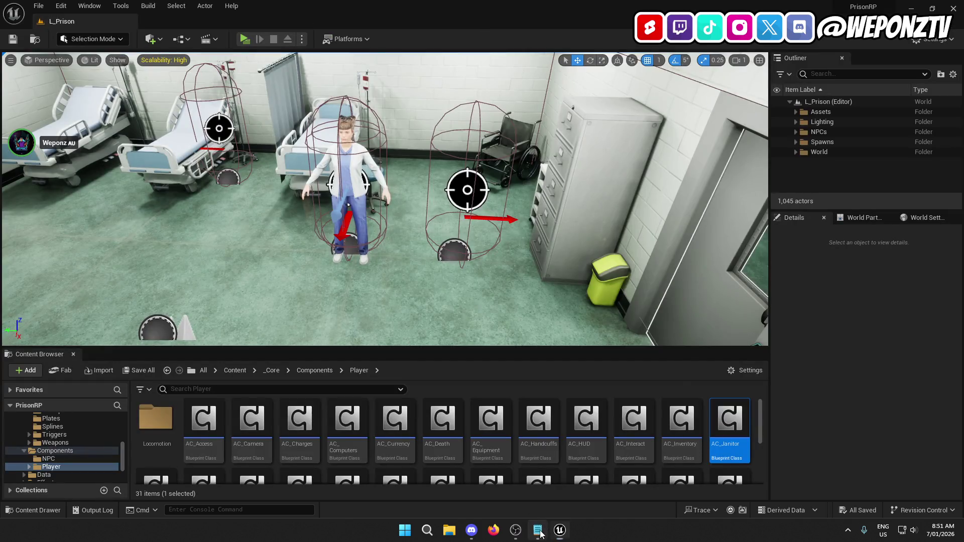
{"action": "left_click", "coordinate": [538, 530]}
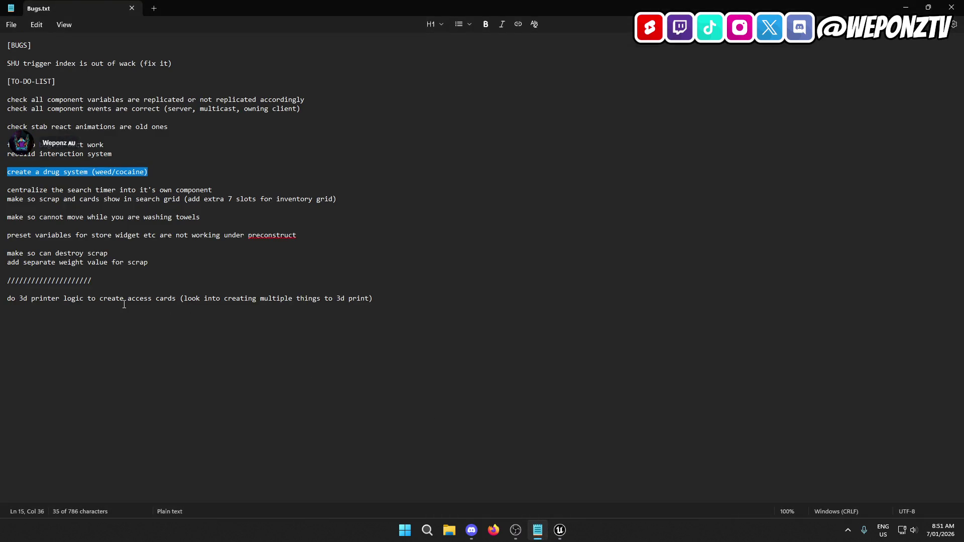
Replace the centralize-search-timer line with the 3d printer access cards task, dropping the parenthetical
{"action": "left_click_drag", "start_coordinate": [365, 300], "coordinate": [287, 297]}
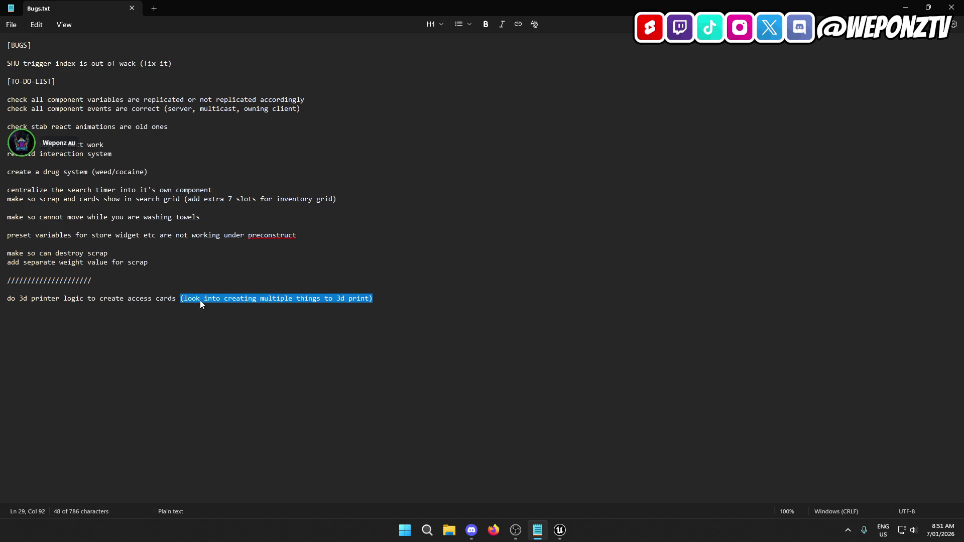
{"action": "key", "text": "BackSpace"}
{"action": "key", "text": "BackSpace"}
{"action": "left_click_drag", "start_coordinate": [201, 301], "coordinate": [51, 300]}
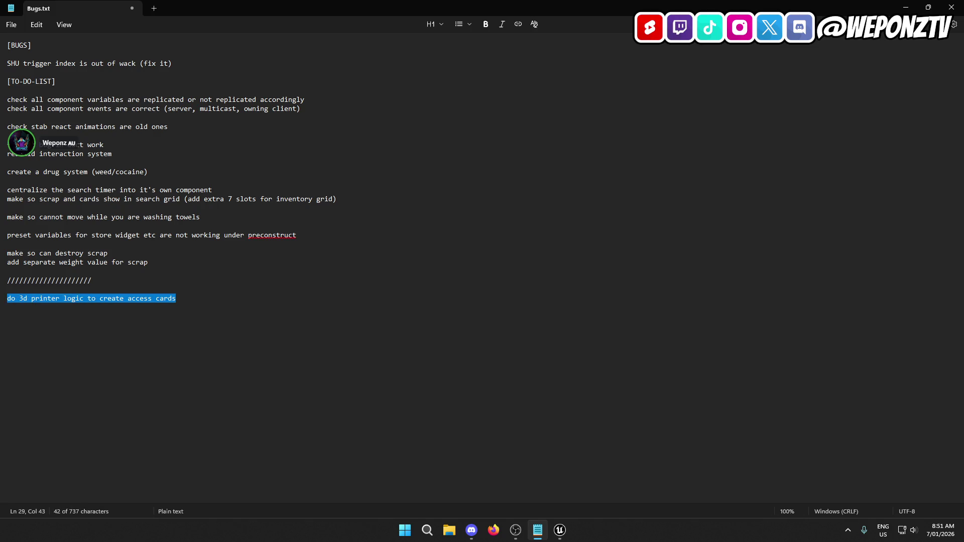
{"action": "key", "text": "BackSpace"}
{"action": "key", "text": "BackSpace"}
{"action": "key", "text": "BackSpace"}
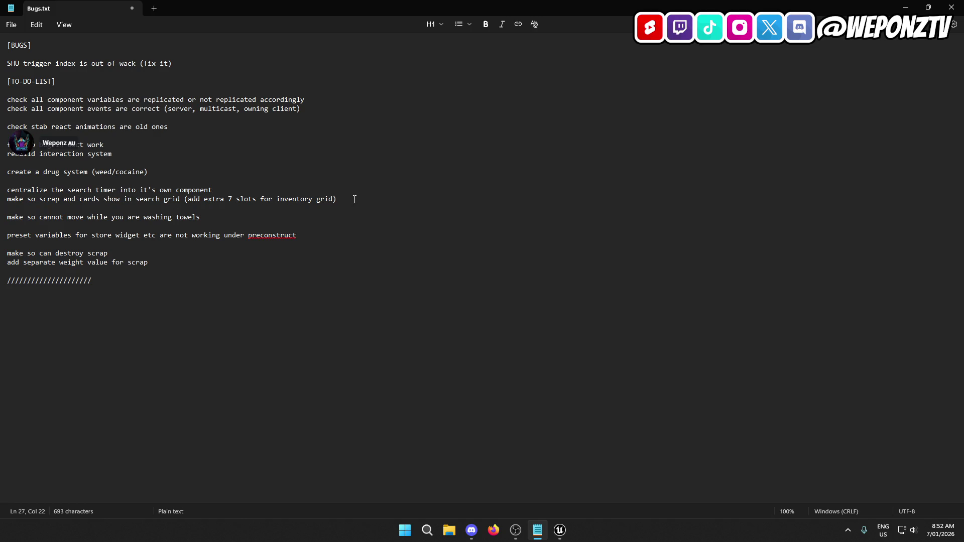
{"action": "mouse_move", "coordinate": [217, 190]}
{"action": "left_mouse_down"}
{"action": "mouse_move", "coordinate": [23, 190]}
{"action": "mouse_move", "coordinate": [213, 190]}
{"action": "mouse_move", "coordinate": [3, 199]}
{"action": "left_mouse_up"}
{"action": "type", "text": "do 3d printer logic to create access cards"}
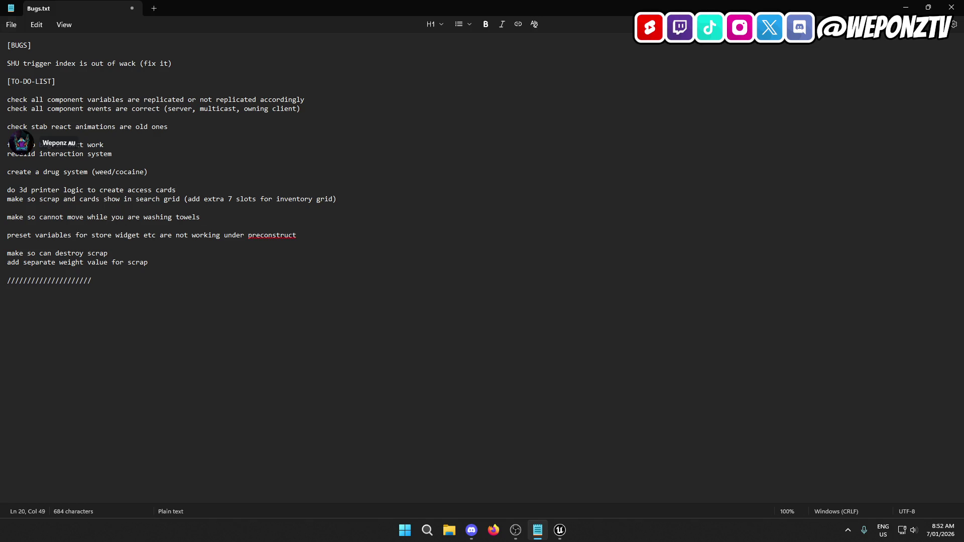
Save Bugs.txt and switch back to Unreal Engine
{"action": "left_click", "coordinate": [17, 21]}
{"action": "left_click", "coordinate": [26, 120]}
{"action": "left_click", "coordinate": [559, 538]}
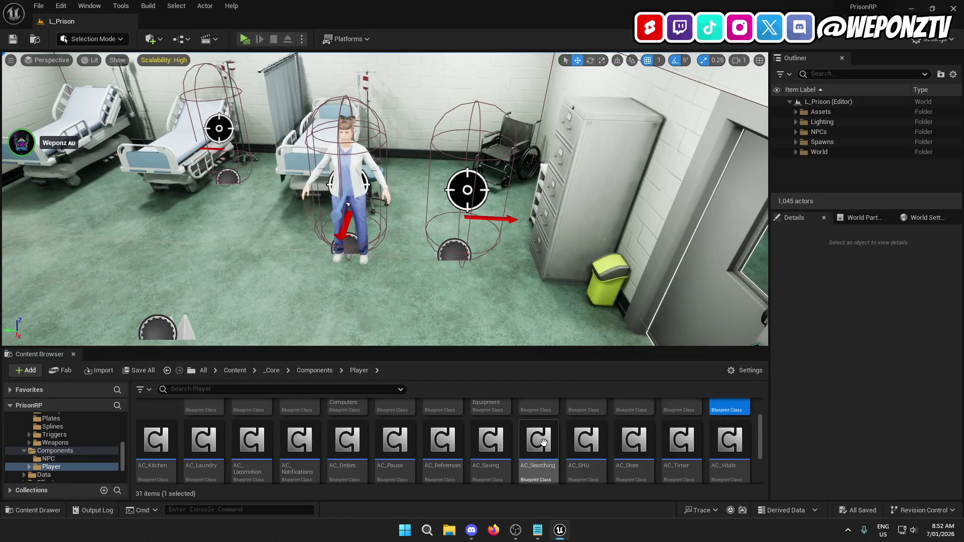
Open AC_Laundry, compile to find the broken timer call, and add a Get AC Timer node from AC References
{"action": "scroll", "coordinate": [552, 442], "scroll_direction": "down", "scroll_amount": 2}
{"action": "double_click", "coordinate": [210, 419]}
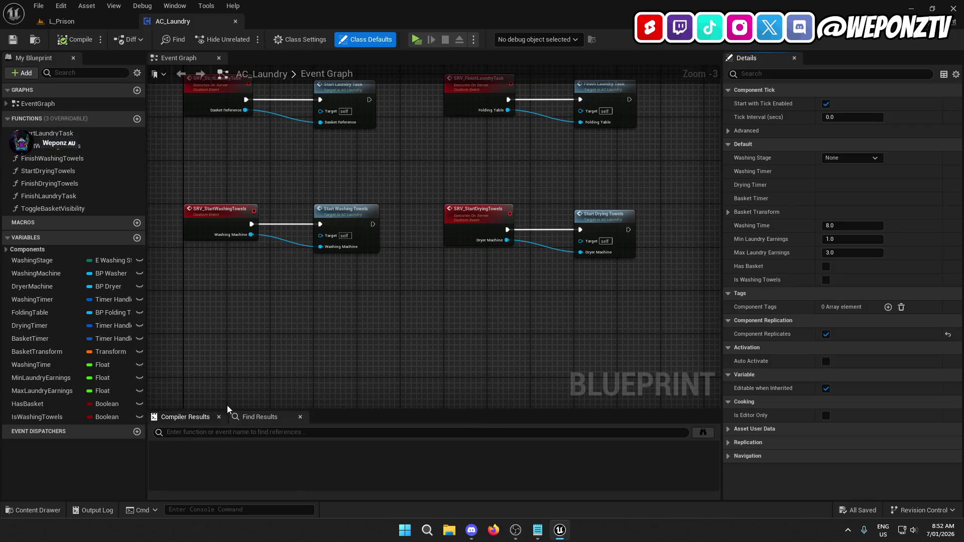
{"action": "left_click_drag", "start_coordinate": [430, 320], "coordinate": [347, 349]}
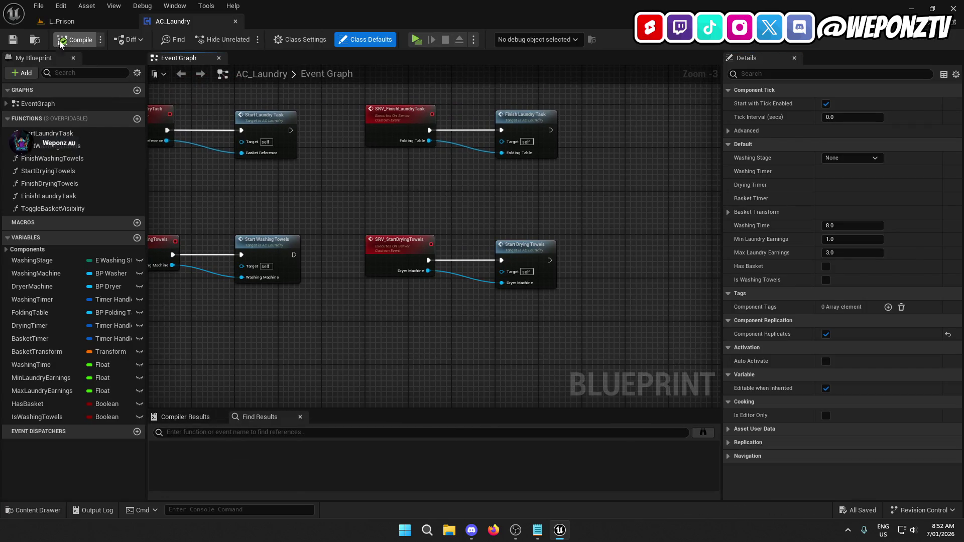
{"action": "left_click", "coordinate": [14, 39]}
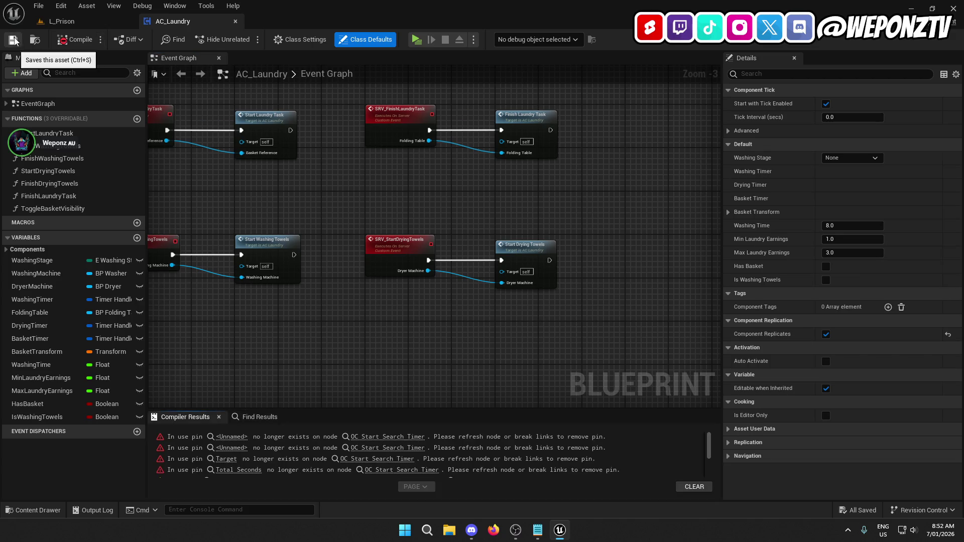
{"action": "left_click", "coordinate": [365, 437]}
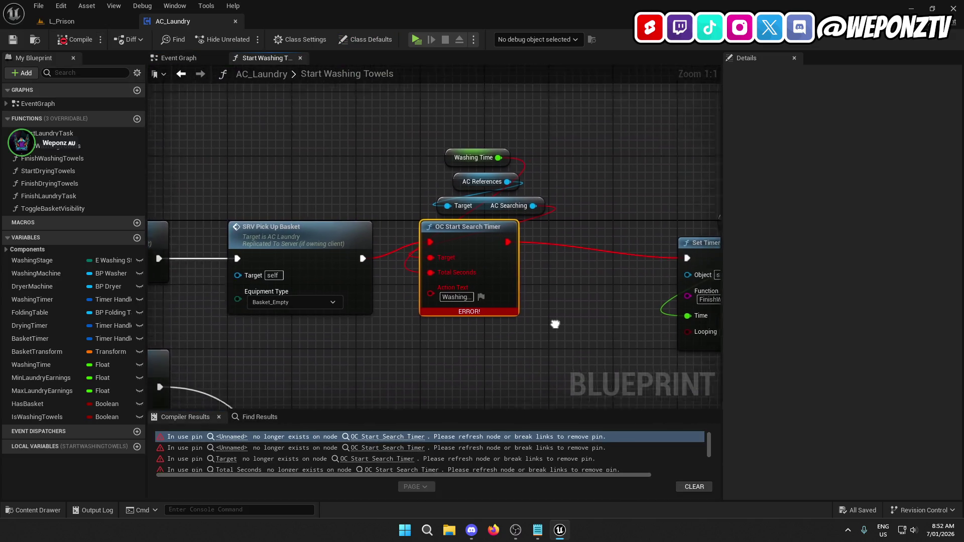
{"action": "left_click_drag", "start_coordinate": [391, 148], "coordinate": [451, 154]}
{"action": "type", "text": "timer"}
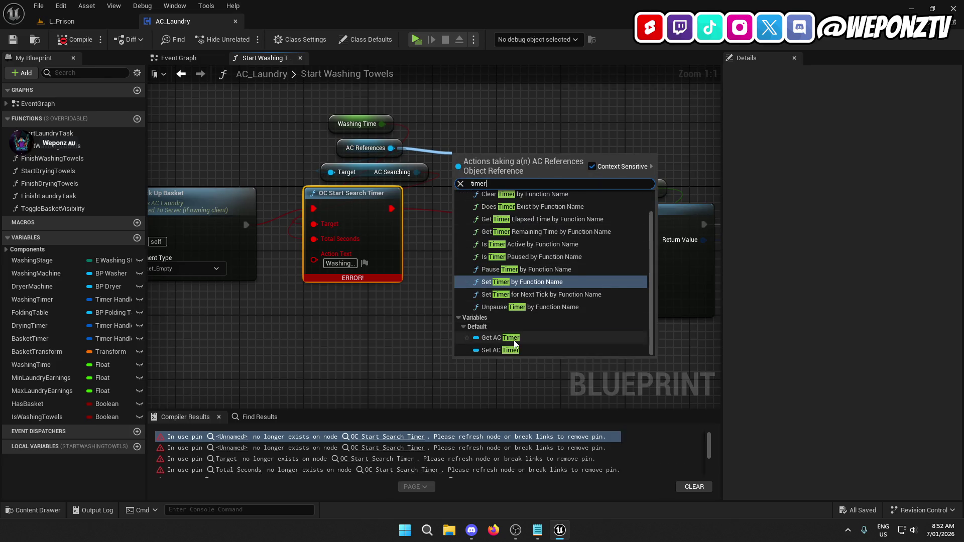
{"action": "left_click", "coordinate": [500, 337]}
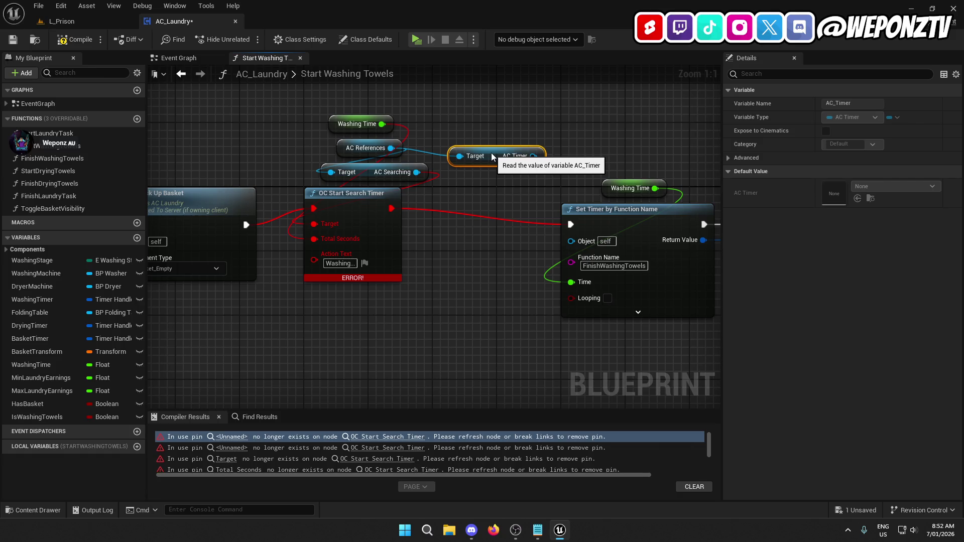
Check the AC_Kitchen blueprint from L_Prison, then pull a new action from the AC Timer getter
{"action": "left_click", "coordinate": [87, 24]}
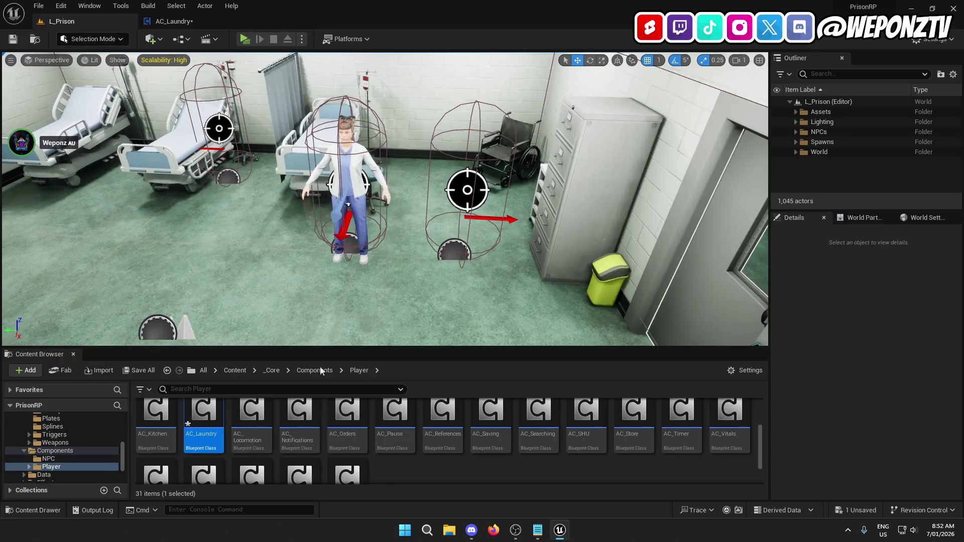
{"action": "scroll", "coordinate": [432, 448], "scroll_direction": "down", "scroll_amount": 2}
{"action": "scroll", "coordinate": [453, 451], "scroll_direction": "up", "scroll_amount": 1}
{"action": "scroll", "coordinate": [453, 451], "scroll_direction": "up", "scroll_amount": 2}
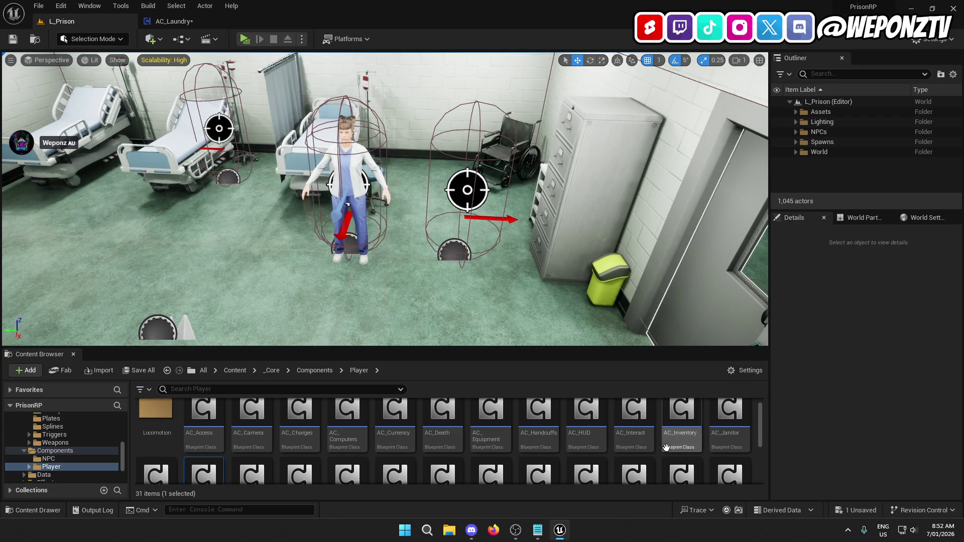
{"action": "scroll", "coordinate": [587, 437], "scroll_direction": "down", "scroll_amount": 2}
{"action": "double_click", "coordinate": [156, 430]}
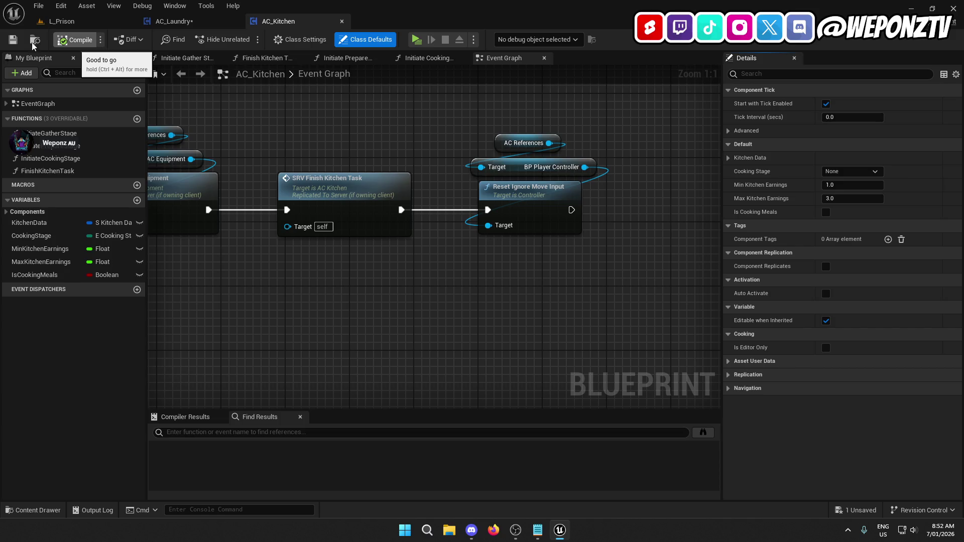
{"action": "left_click", "coordinate": [342, 22]}
{"action": "mouse_move", "coordinate": [534, 156]}
{"action": "left_mouse_down"}
{"action": "mouse_move", "coordinate": [552, 271]}
{"action": "mouse_move", "coordinate": [447, 306]}
{"action": "mouse_move", "coordinate": [412, 342]}
{"action": "left_mouse_up"}
Add AC Timer's OC Start Search Timer with action text 'Washing...', wired between Pick Up Basket and Set Timer by Function Name
{"action": "type", "text": "oc_s"}
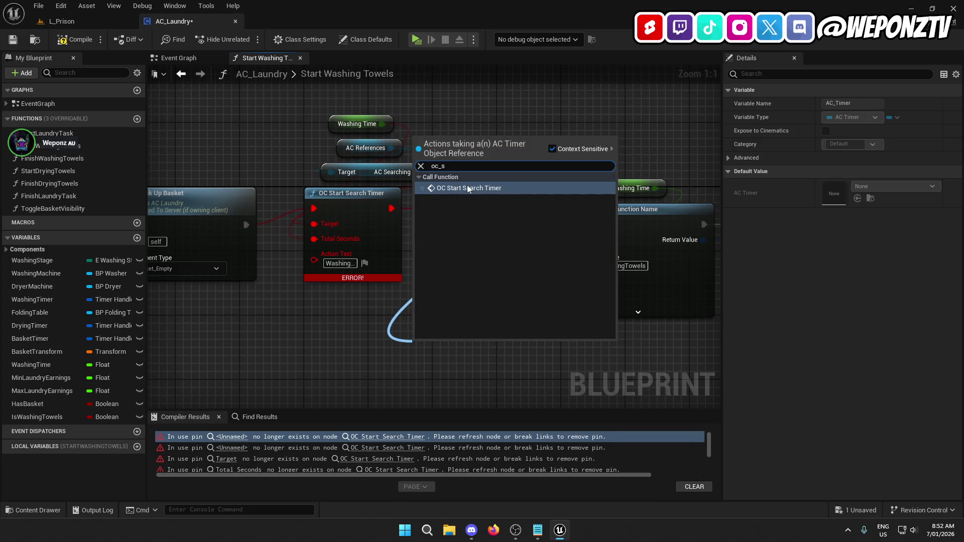
{"action": "left_click", "coordinate": [467, 188]}
{"action": "left_click_drag", "start_coordinate": [459, 342], "coordinate": [361, 307]}
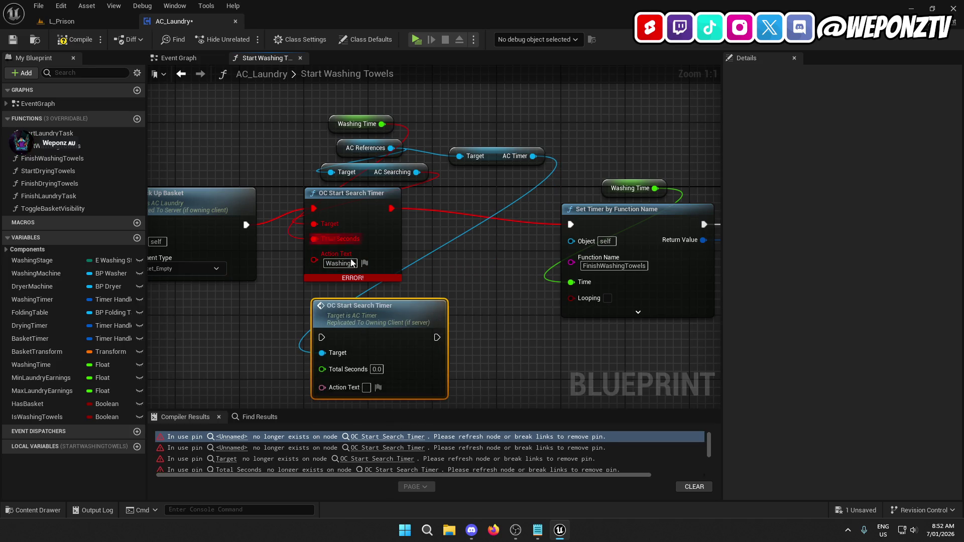
{"action": "mouse_move", "coordinate": [395, 140]}
{"action": "left_mouse_down"}
{"action": "mouse_move", "coordinate": [397, 127]}
{"action": "mouse_move", "coordinate": [380, 297]}
{"action": "mouse_move", "coordinate": [324, 356]}
{"action": "left_mouse_up"}
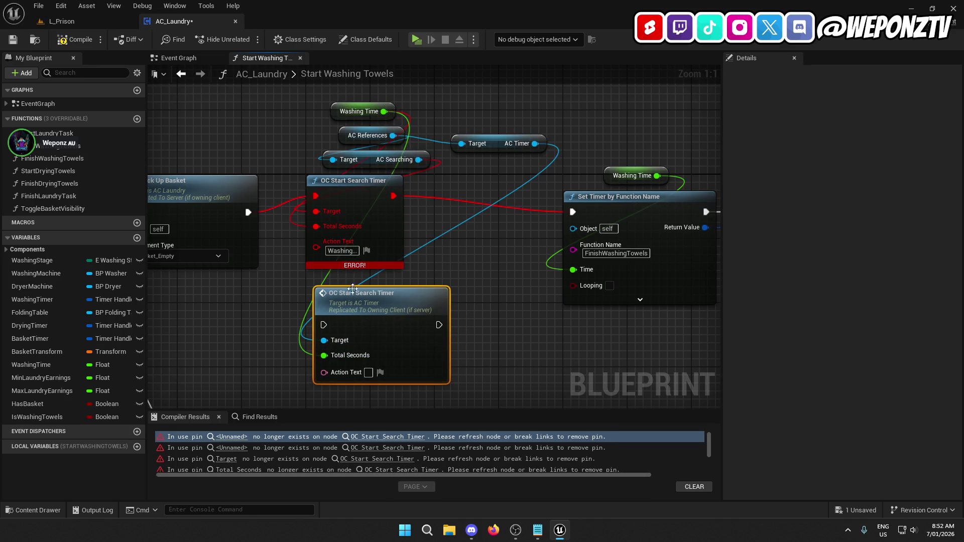
{"action": "left_click", "coordinate": [340, 252]}
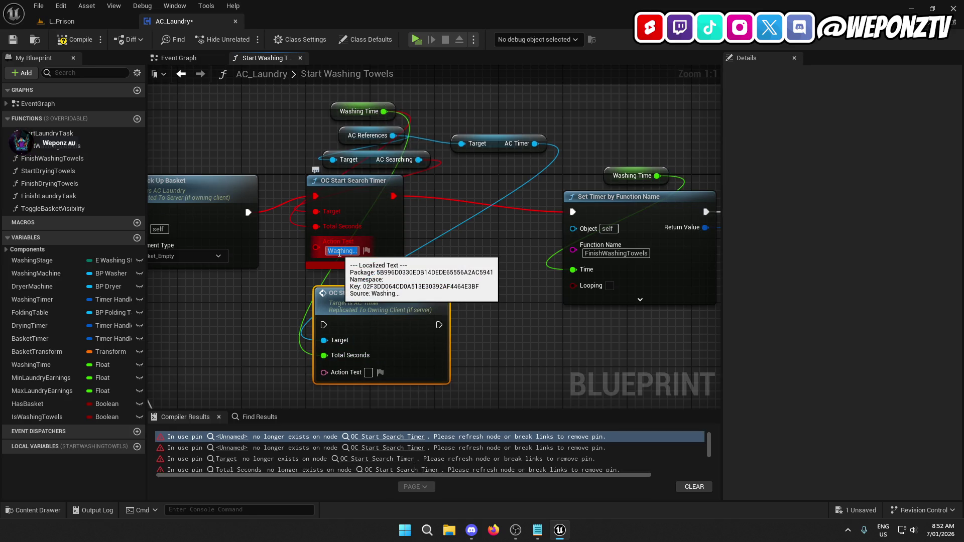
{"action": "key", "text": "ctrl+c"}
{"action": "left_click", "coordinate": [368, 372]}
{"action": "key", "text": "ctrl+v"}
{"action": "left_click_drag", "start_coordinate": [438, 325], "coordinate": [574, 213]}
{"action": "left_click_drag", "start_coordinate": [248, 211], "coordinate": [324, 325]}
Delete the broken search timer node and unused AC Searching getter, then tidy the AC Timer nodes
{"action": "left_click", "coordinate": [390, 220]}
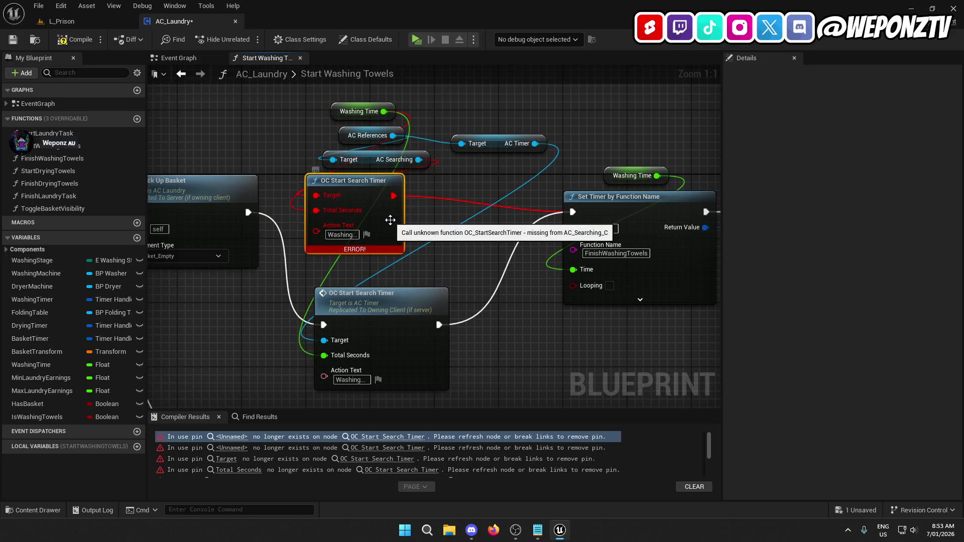
{"action": "key", "text": "Delete"}
{"action": "left_click", "coordinate": [397, 159]}
{"action": "key", "text": "Delete"}
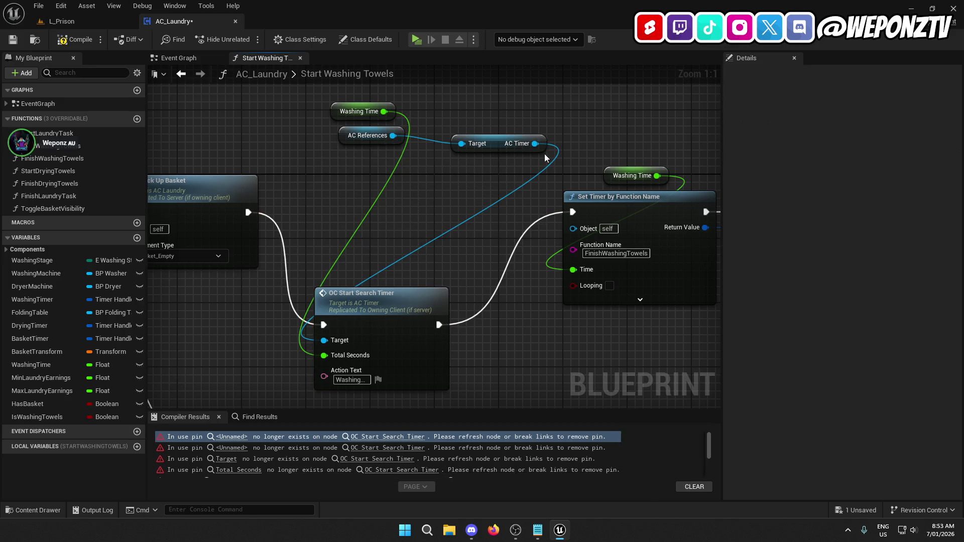
{"action": "left_click_drag", "start_coordinate": [492, 147], "coordinate": [372, 164]}
{"action": "mouse_move", "coordinate": [382, 303]}
{"action": "left_mouse_down"}
{"action": "mouse_move", "coordinate": [387, 210]}
{"action": "mouse_move", "coordinate": [376, 191]}
{"action": "left_mouse_up"}
{"action": "left_click_drag", "start_coordinate": [401, 333], "coordinate": [424, 303]}
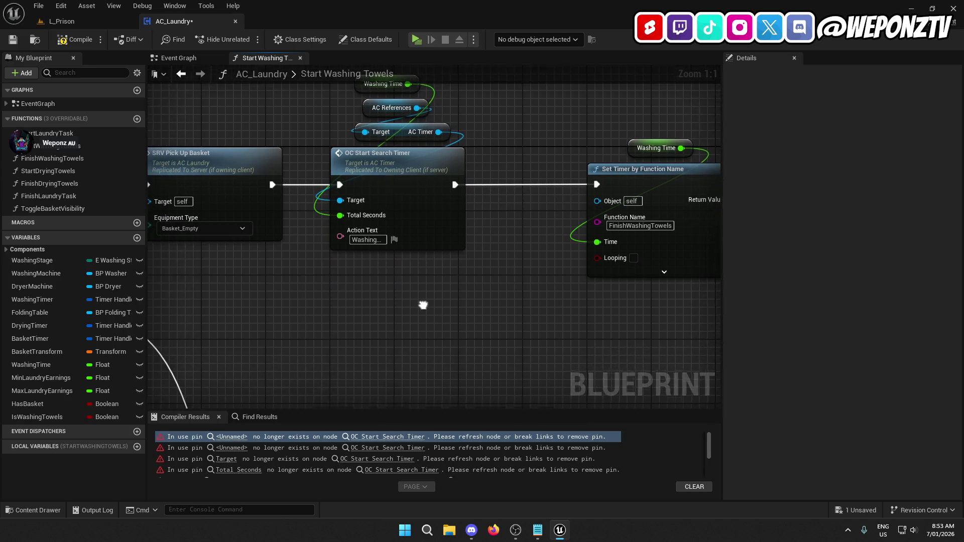
Save and compile AC_Laundry, select the new timer call nodes, and jump to Start Drying Towels' error
{"action": "left_click", "coordinate": [11, 40]}
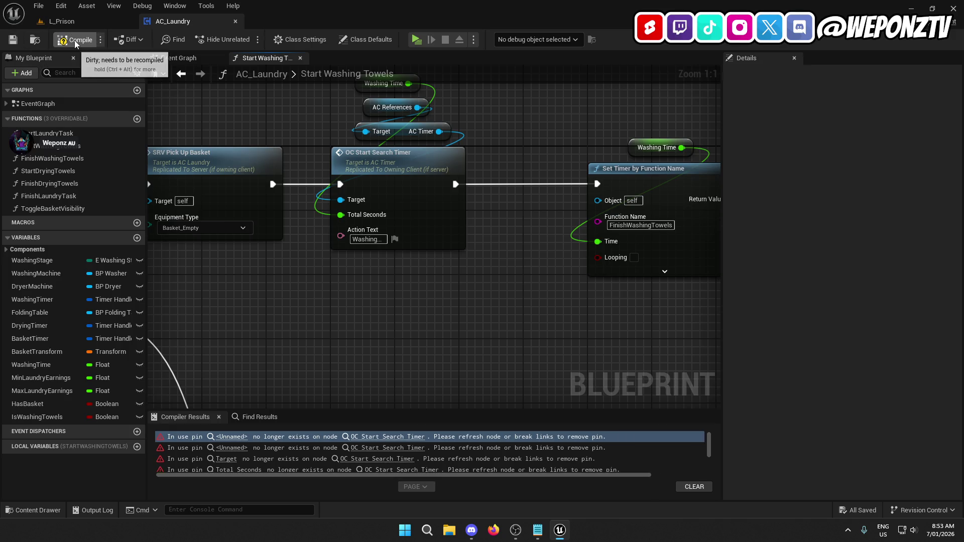
{"action": "key", "text": "F7"}
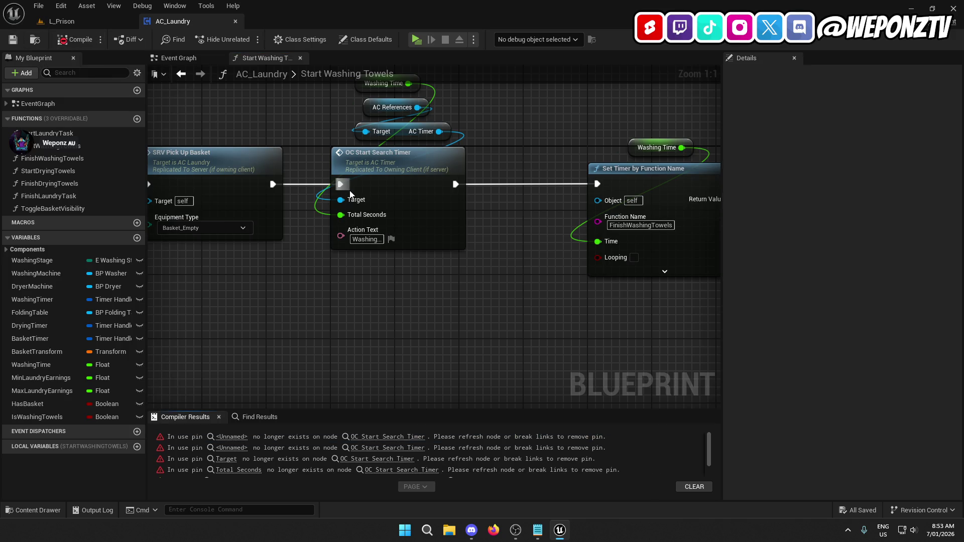
{"action": "mouse_move", "coordinate": [444, 337]}
{"action": "left_mouse_down"}
{"action": "mouse_move", "coordinate": [410, 123]}
{"action": "mouse_move", "coordinate": [386, 90]}
{"action": "left_mouse_up"}
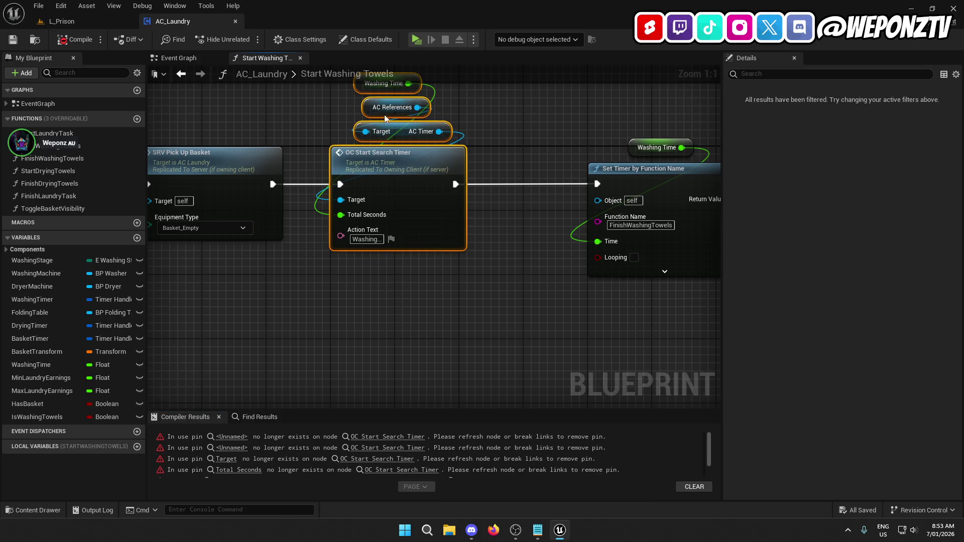
{"action": "left_click", "coordinate": [402, 437]}
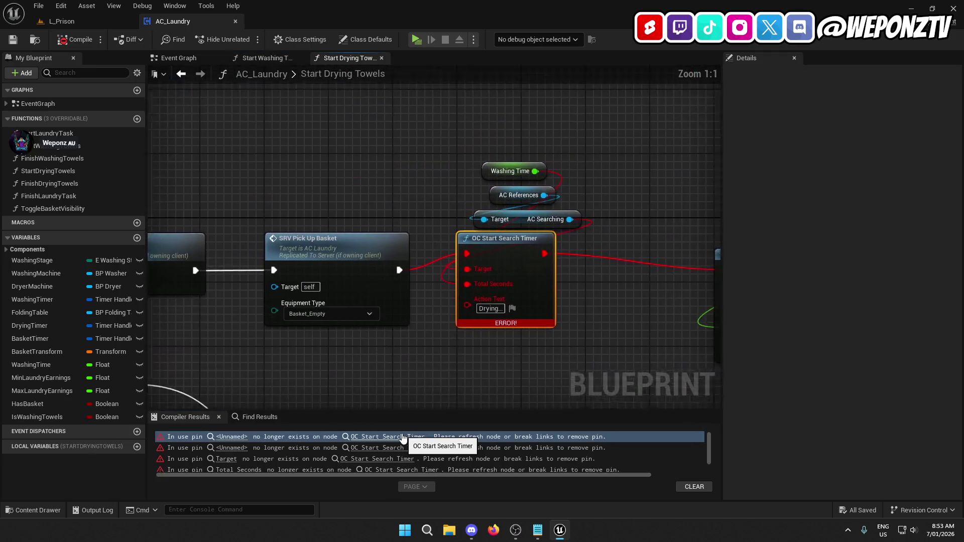
Paste the timer call nodes and wire them between SRV Pick Up Basket and Set Timer by Function Name
{"action": "left_click_drag", "start_coordinate": [488, 241], "coordinate": [498, 152]}
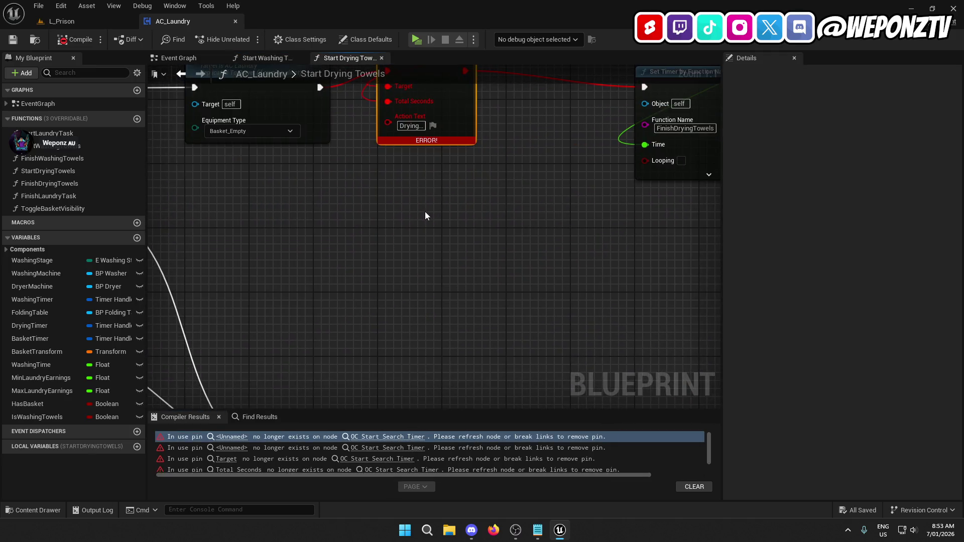
{"action": "key", "text": "ctrl+v"}
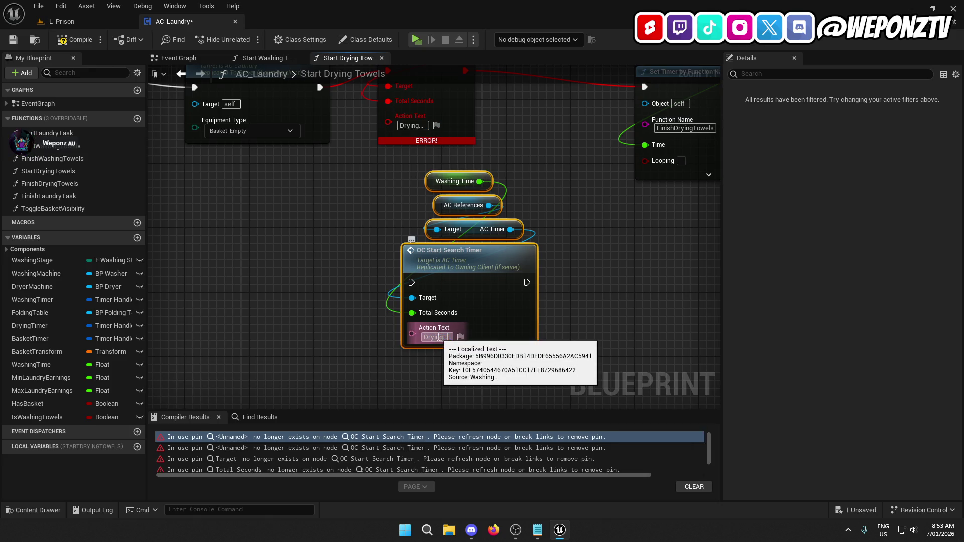
{"action": "mouse_move", "coordinate": [595, 294]}
{"action": "left_mouse_down"}
{"action": "mouse_move", "coordinate": [569, 378]}
{"action": "mouse_move", "coordinate": [578, 327]}
{"action": "left_mouse_up"}
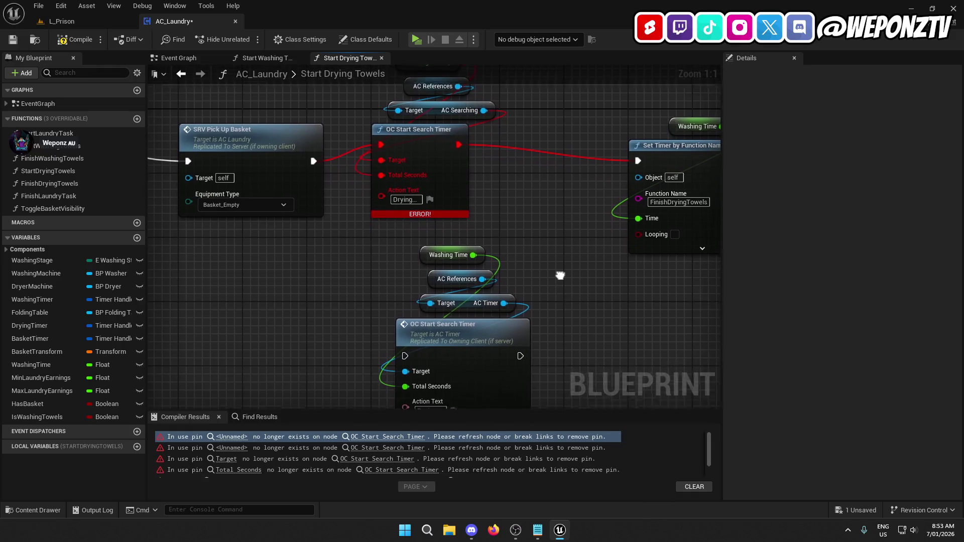
{"action": "mouse_move", "coordinate": [314, 156]}
{"action": "left_mouse_down"}
{"action": "mouse_move", "coordinate": [342, 242]}
{"action": "mouse_move", "coordinate": [405, 349]}
{"action": "left_mouse_up"}
{"action": "left_click_drag", "start_coordinate": [521, 350], "coordinate": [639, 156]}
Delete the old broken search timer nodes and line up the four new timer nodes
{"action": "mouse_move", "coordinate": [509, 195]}
{"action": "left_mouse_down"}
{"action": "mouse_move", "coordinate": [499, 251]}
{"action": "mouse_move", "coordinate": [419, 132]}
{"action": "left_mouse_up"}
{"action": "key", "text": "Delete"}
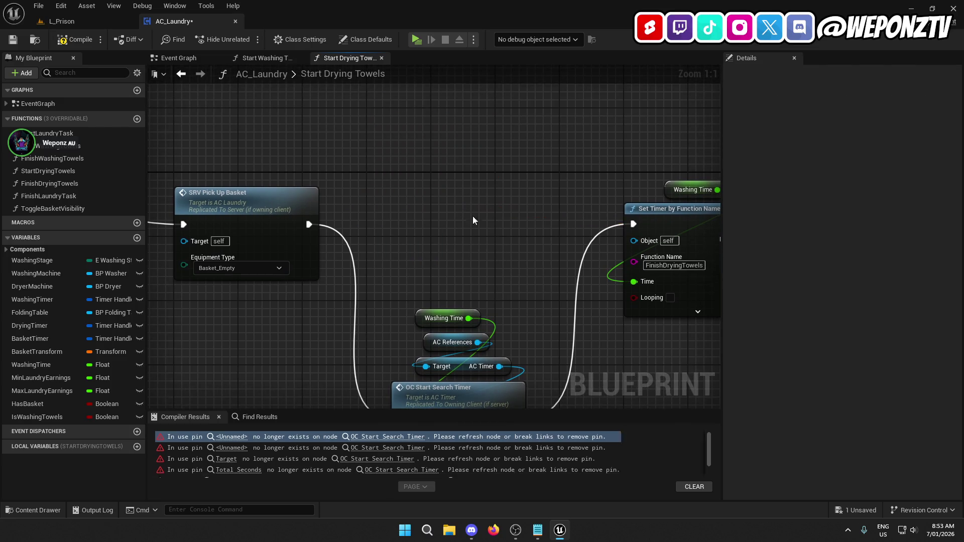
{"action": "left_click_drag", "start_coordinate": [472, 215], "coordinate": [496, 206]}
{"action": "scroll", "coordinate": [496, 206], "scroll_direction": "down", "scroll_amount": 1}
{"action": "mouse_move", "coordinate": [532, 317]}
{"action": "left_mouse_down"}
{"action": "mouse_move", "coordinate": [502, 259]}
{"action": "mouse_move", "coordinate": [545, 330]}
{"action": "mouse_move", "coordinate": [479, 241]}
{"action": "left_mouse_up"}
{"action": "mouse_move", "coordinate": [457, 316]}
{"action": "left_mouse_down"}
{"action": "mouse_move", "coordinate": [445, 178]}
{"action": "mouse_move", "coordinate": [424, 159]}
{"action": "mouse_move", "coordinate": [432, 148]}
{"action": "left_mouse_up"}
{"action": "left_click", "coordinate": [432, 148]}
{"action": "left_click", "coordinate": [336, 170], "text": "ctrl"}
{"action": "left_click", "coordinate": [424, 273]}
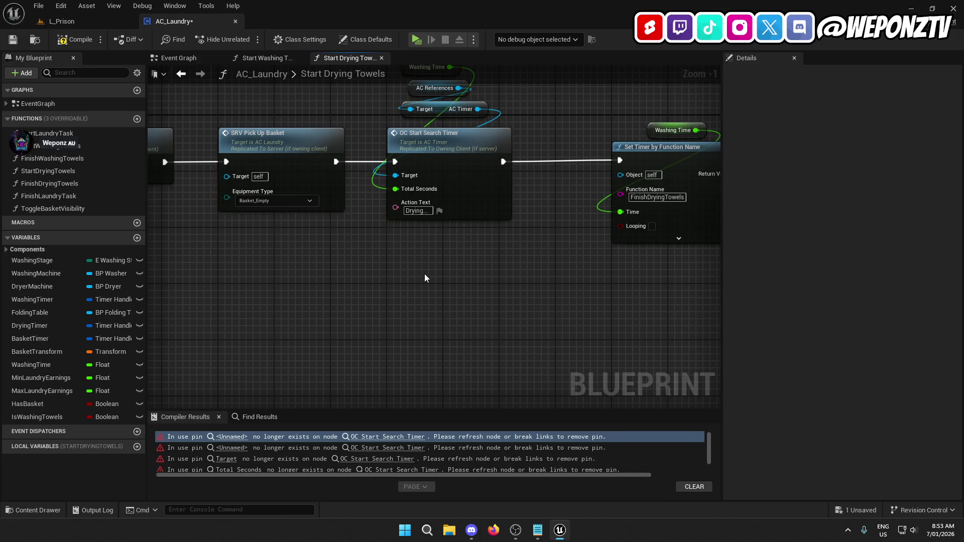
{"action": "left_click_drag", "start_coordinate": [427, 245], "coordinate": [381, 324]}
Save and compile AC_Laundry, then open the OC Start Search Timer event in AC_Timer
{"action": "left_click", "coordinate": [13, 39]}
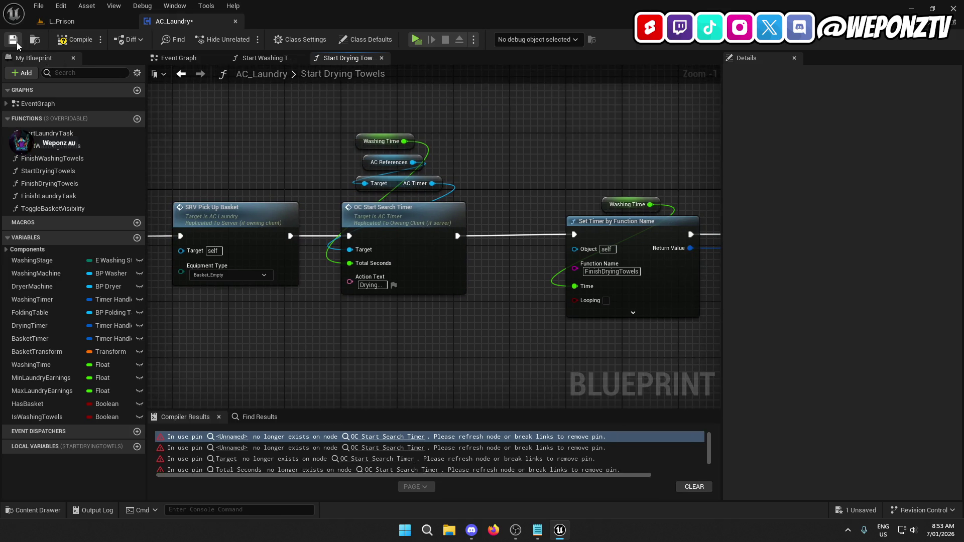
{"action": "left_click", "coordinate": [69, 44]}
{"action": "double_click", "coordinate": [377, 227]}
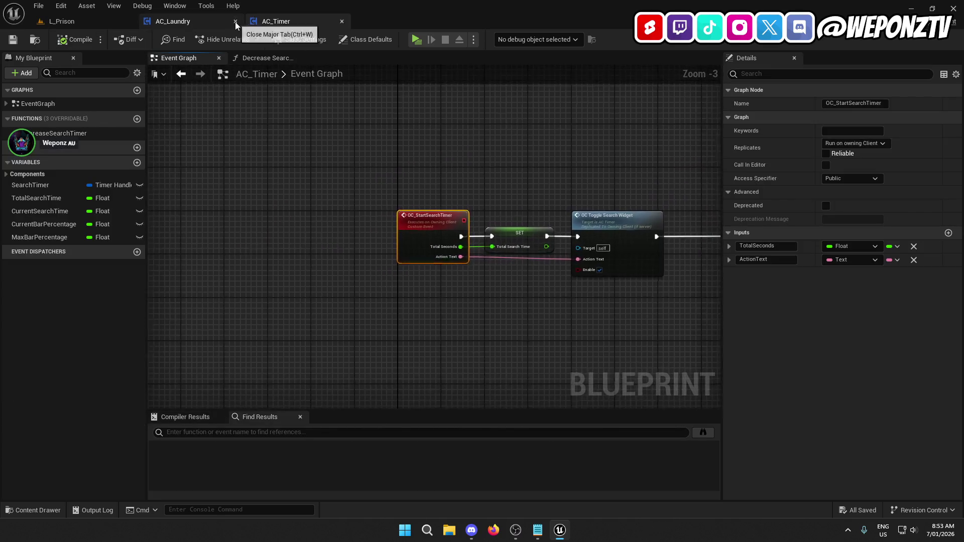
Rename OC_ToggleSearchWidget to OC_ToggleTimerWidget and OC_StartSearchTimer to OC_StartInteractionTimer
{"action": "left_click", "coordinate": [235, 22]}
{"action": "scroll", "coordinate": [350, 310], "scroll_direction": "down", "scroll_amount": 2}
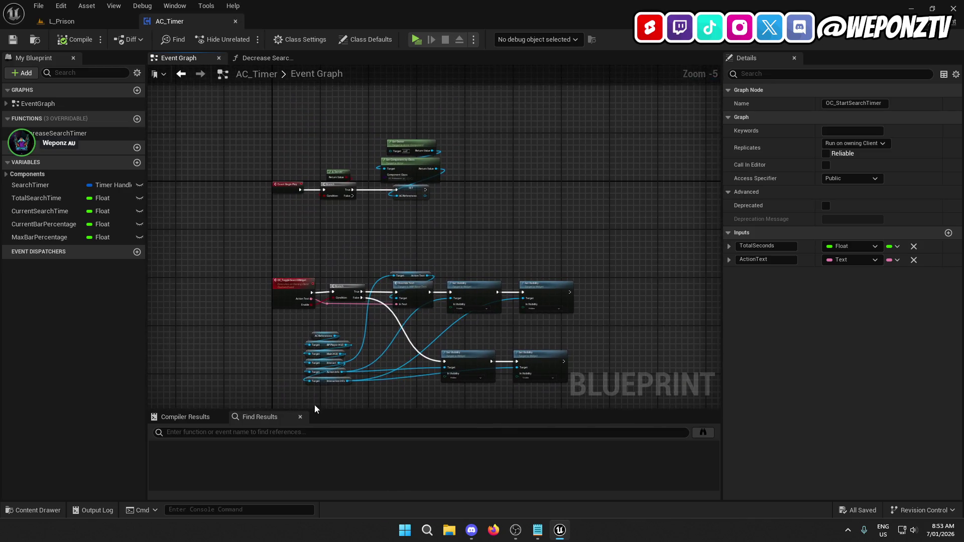
{"action": "scroll", "coordinate": [288, 284], "scroll_direction": "up", "scroll_amount": 5}
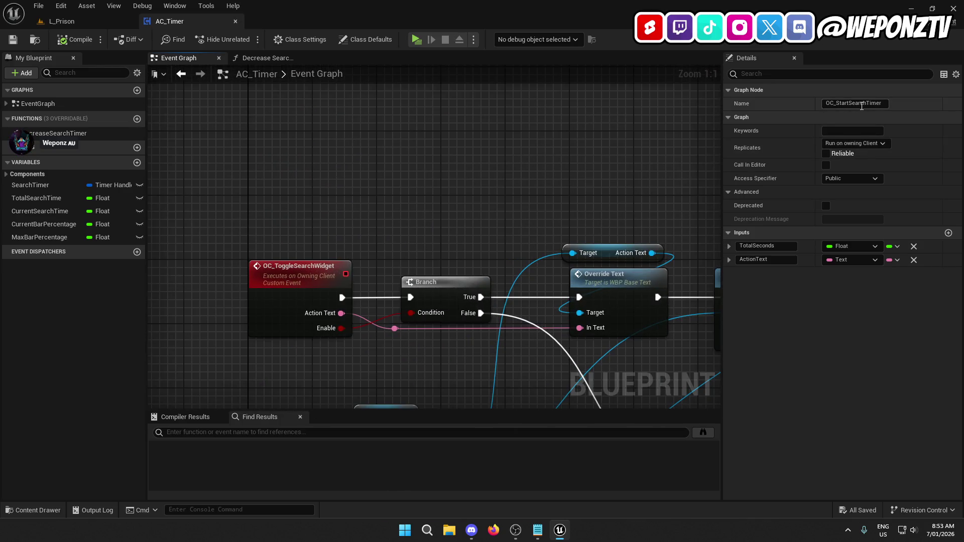
{"action": "left_click", "coordinate": [299, 274]}
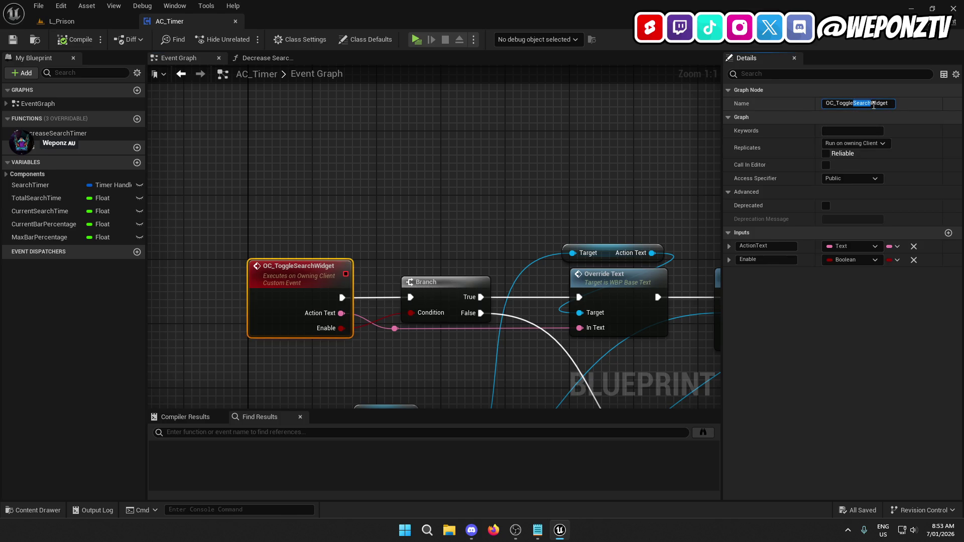
{"action": "key", "text": "Return"}
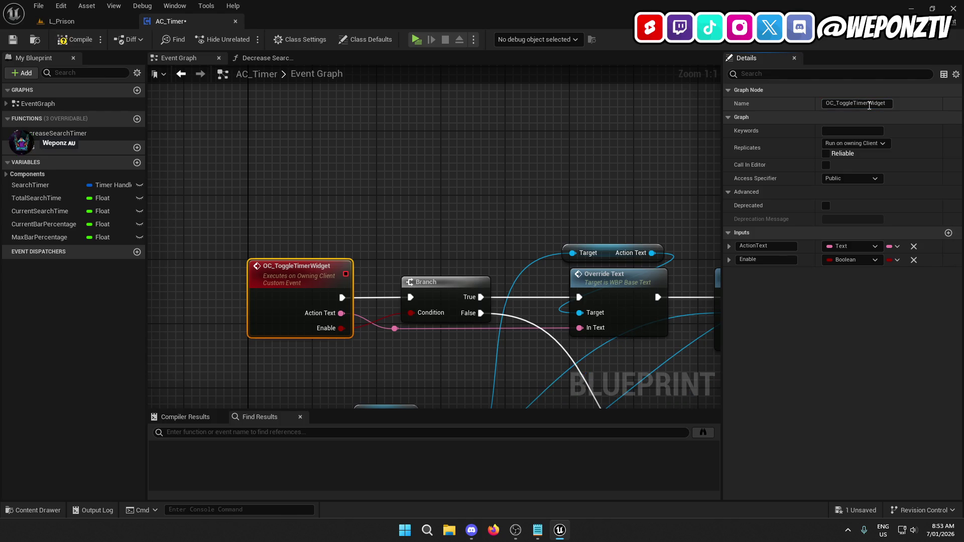
{"action": "scroll", "coordinate": [494, 185], "scroll_direction": "down", "scroll_amount": 3}
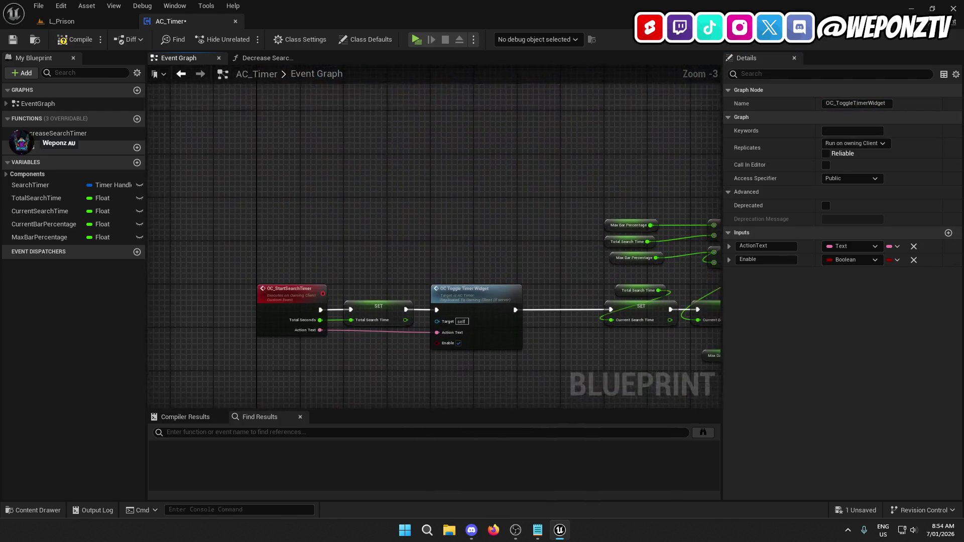
{"action": "left_click", "coordinate": [296, 272]}
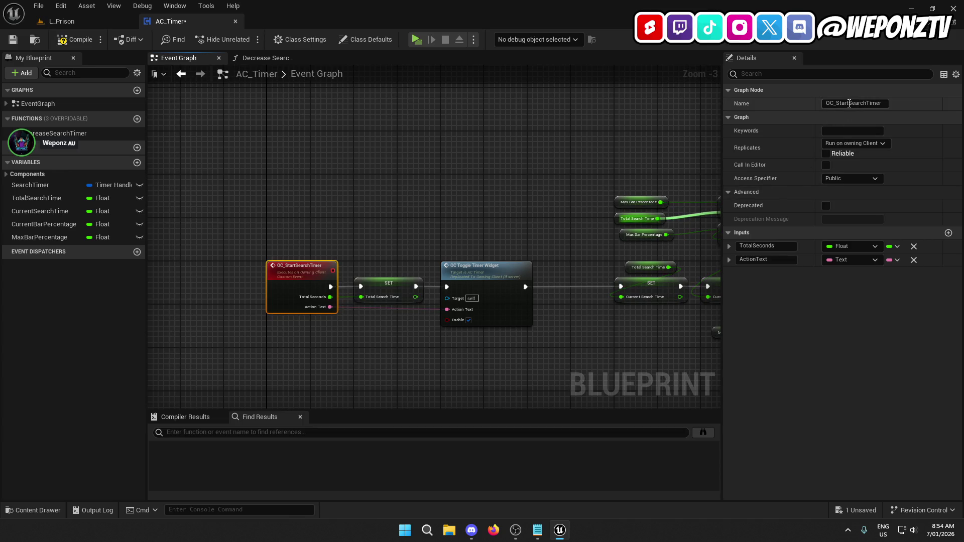
{"action": "type", "text": "Interactio"}
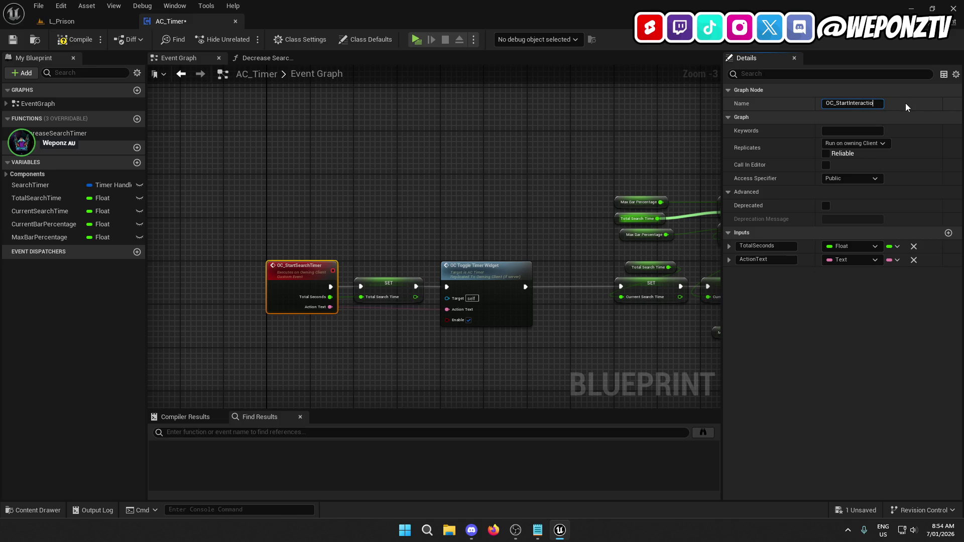
{"action": "key", "text": "Return"}
Review the renamed events' node chains, then save and compile AC_Timer
{"action": "left_click_drag", "start_coordinate": [564, 170], "coordinate": [499, 102]}
{"action": "scroll", "coordinate": [502, 222], "scroll_direction": "down", "scroll_amount": 3}
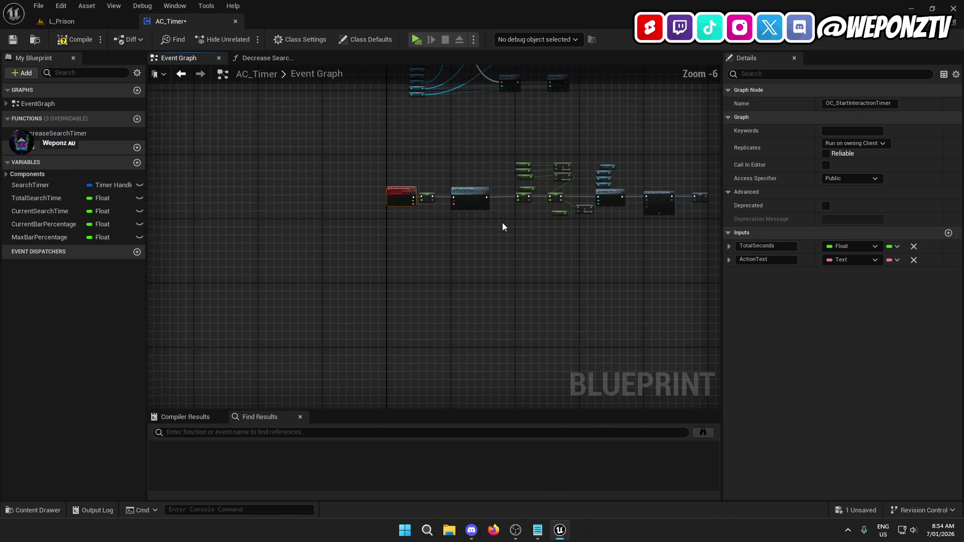
{"action": "left_click_drag", "start_coordinate": [503, 222], "coordinate": [385, 347]}
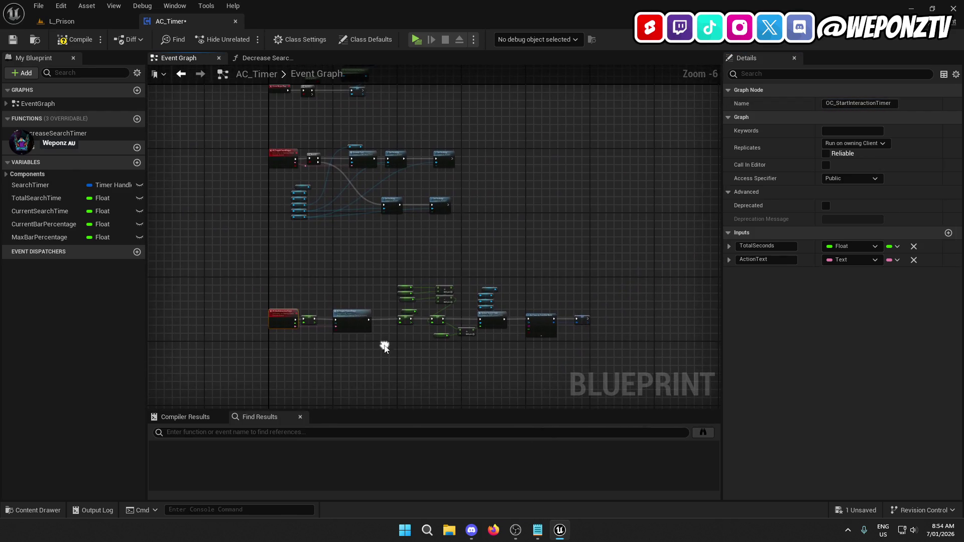
{"action": "left_click", "coordinate": [17, 37]}
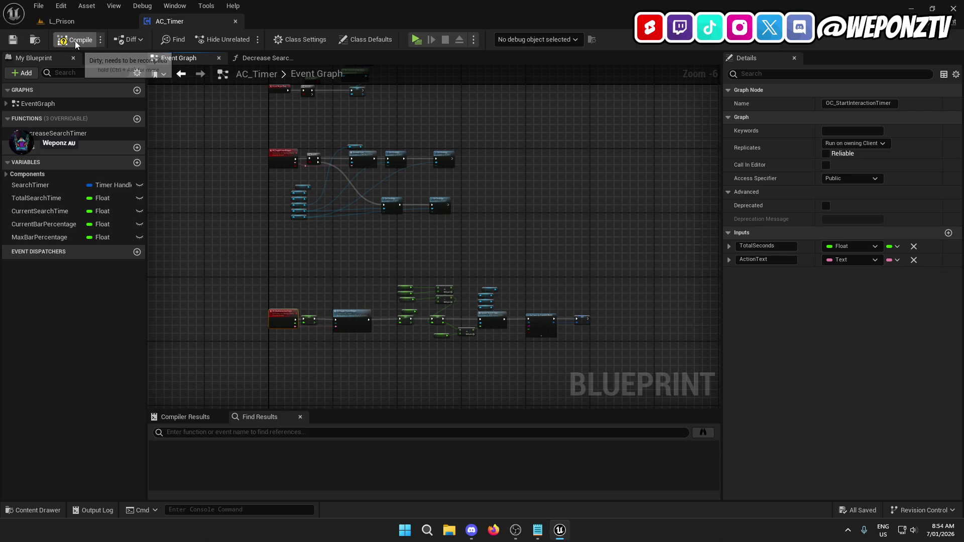
{"action": "left_click", "coordinate": [74, 40]}
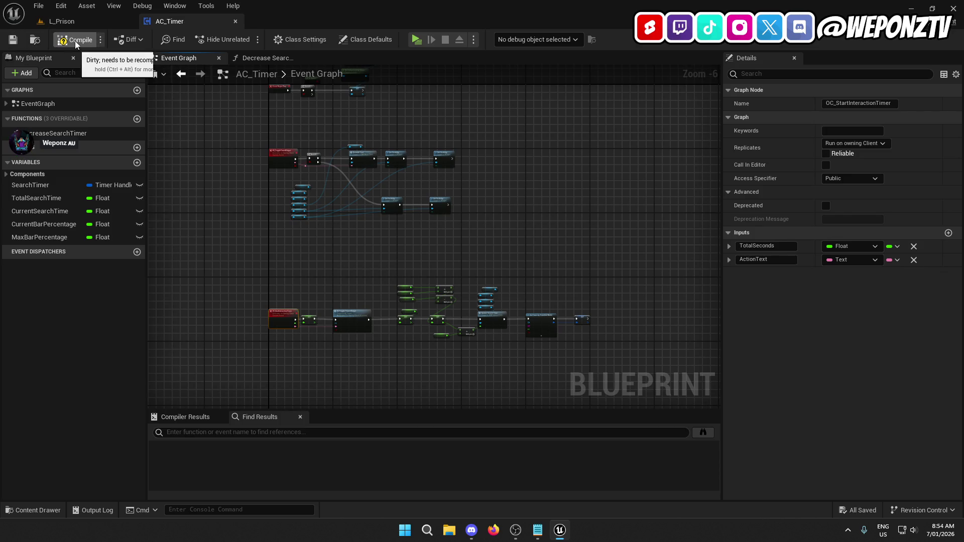
Close the AC_Timer editor and check the Bugs.txt to-do notes before returning to Unreal
{"action": "left_click", "coordinate": [37, 5]}
{"action": "left_click", "coordinate": [55, 68]}
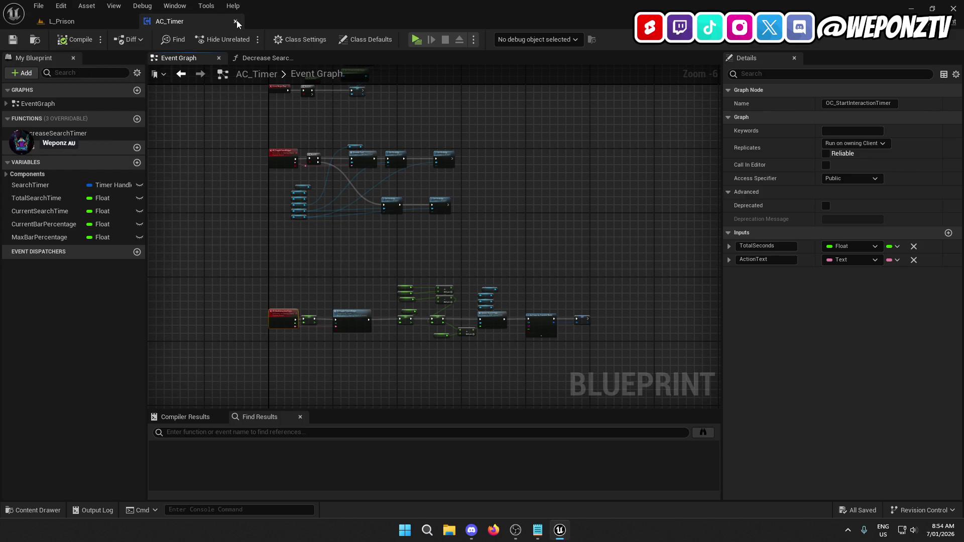
{"action": "left_click", "coordinate": [236, 21]}
{"action": "left_click", "coordinate": [539, 537]}
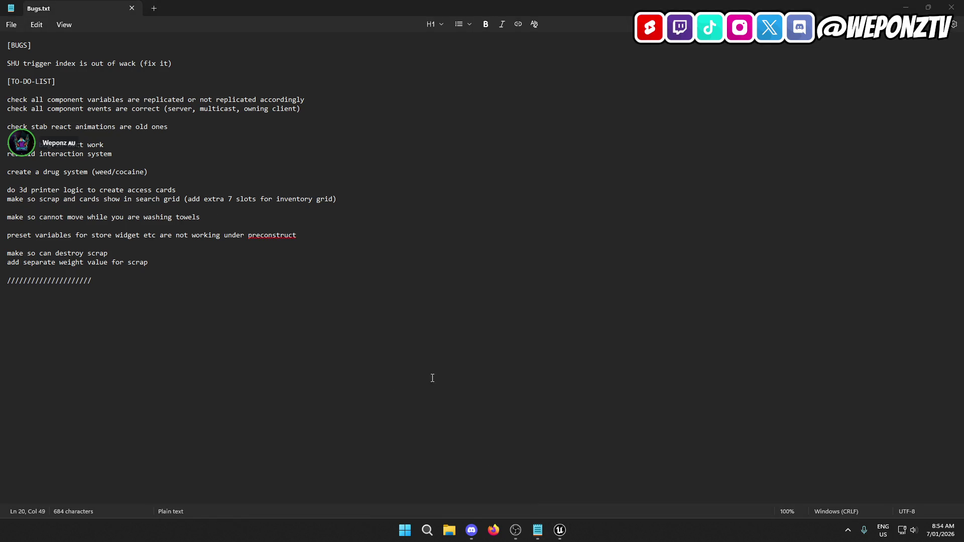
{"action": "left_click", "coordinate": [560, 530]}
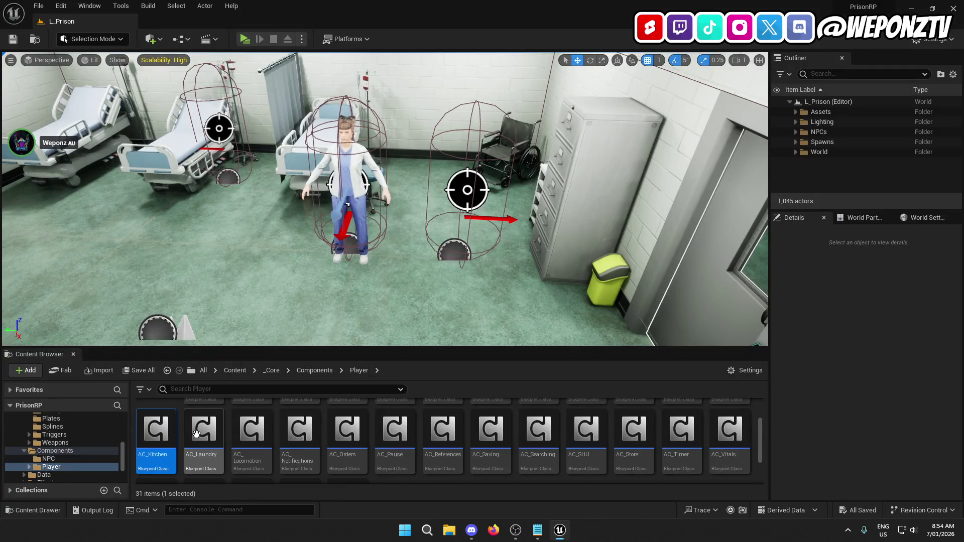
Close the Start Drying Towels and Start Washing Towels graph tabs, then go back to L_Prison
{"action": "scroll", "coordinate": [529, 228], "scroll_direction": "down", "scroll_amount": 6}
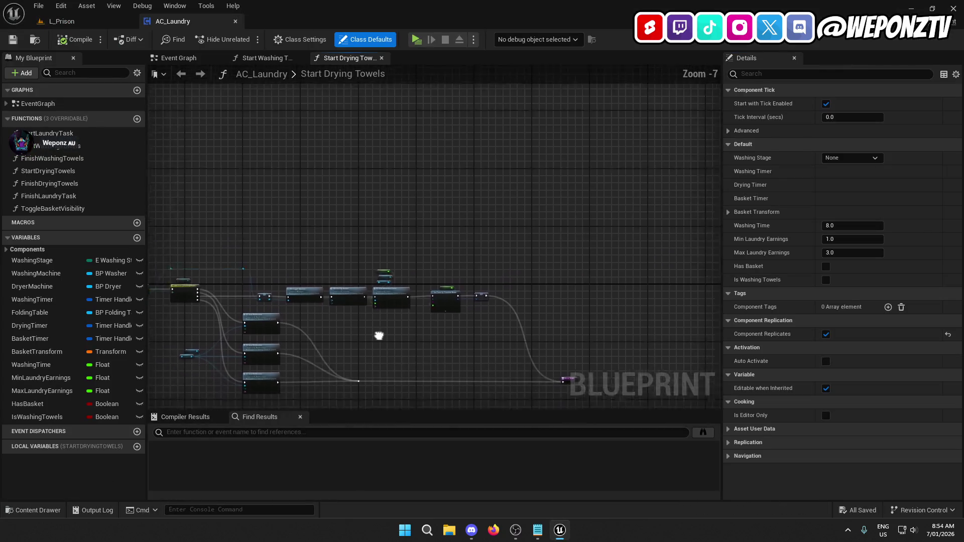
{"action": "left_click", "coordinate": [381, 58]}
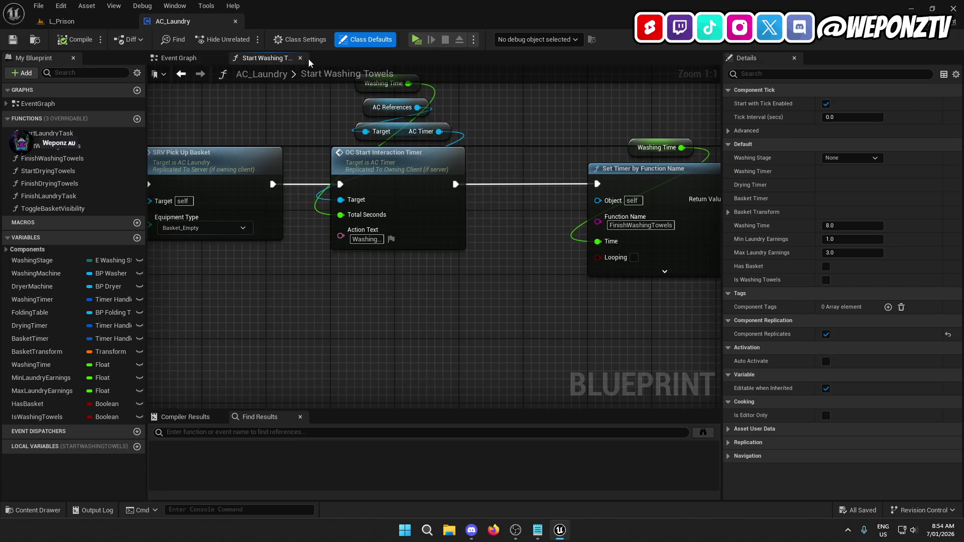
{"action": "left_click", "coordinate": [308, 58]}
{"action": "scroll", "coordinate": [328, 197], "scroll_direction": "down", "scroll_amount": 3}
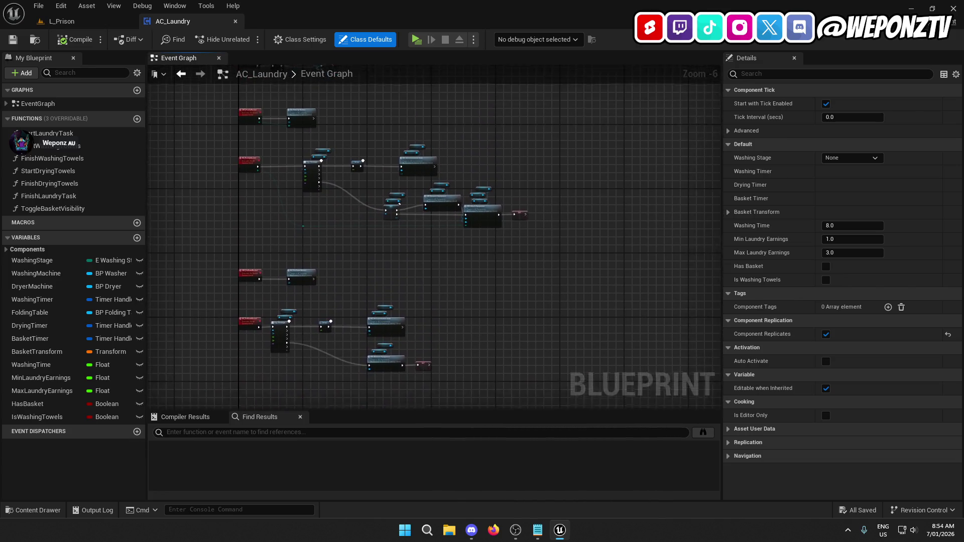
{"action": "scroll", "coordinate": [389, 337], "scroll_direction": "up", "scroll_amount": 5}
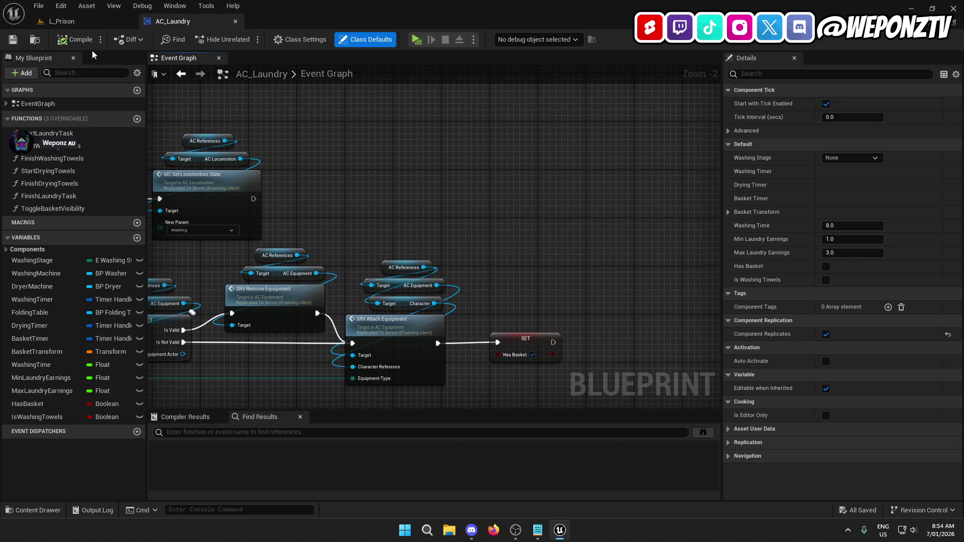
{"action": "left_click", "coordinate": [84, 23]}
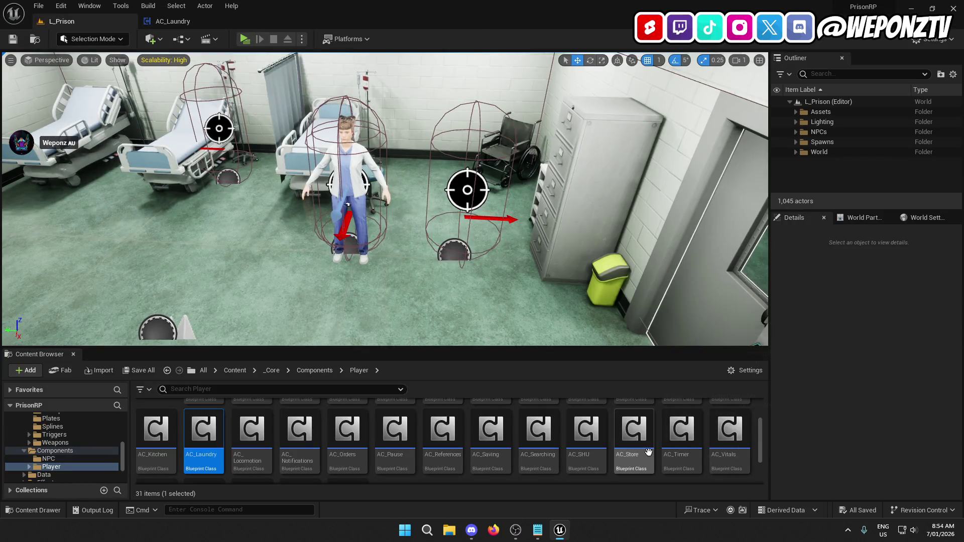
Open AC_Searching, select its Set Ignore Move Input nodes, and bring AC_Laundry's Event Graph forward
{"action": "double_click", "coordinate": [535, 433]}
{"action": "scroll", "coordinate": [535, 277], "scroll_direction": "down", "scroll_amount": 3}
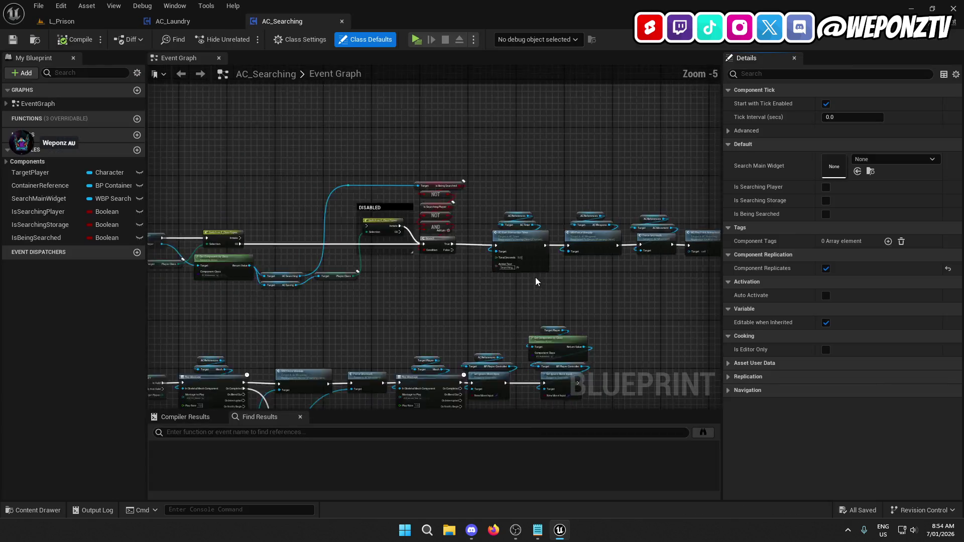
{"action": "scroll", "coordinate": [355, 278], "scroll_direction": "up", "scroll_amount": 5}
{"action": "mouse_move", "coordinate": [472, 246]}
{"action": "left_mouse_down"}
{"action": "mouse_move", "coordinate": [432, 143]}
{"action": "mouse_move", "coordinate": [335, 94]}
{"action": "left_mouse_up"}
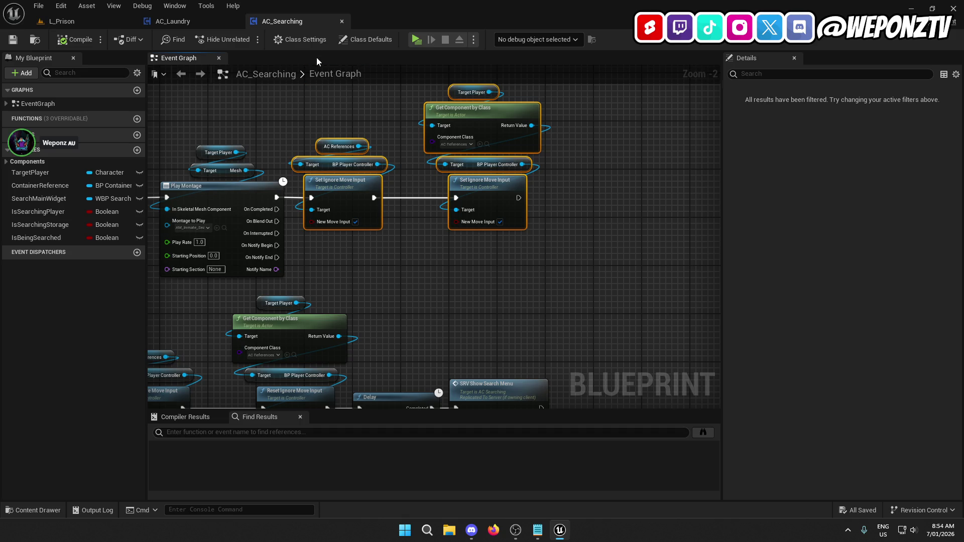
{"action": "left_click", "coordinate": [183, 22]}
{"action": "left_click_drag", "start_coordinate": [375, 156], "coordinate": [465, 143]}
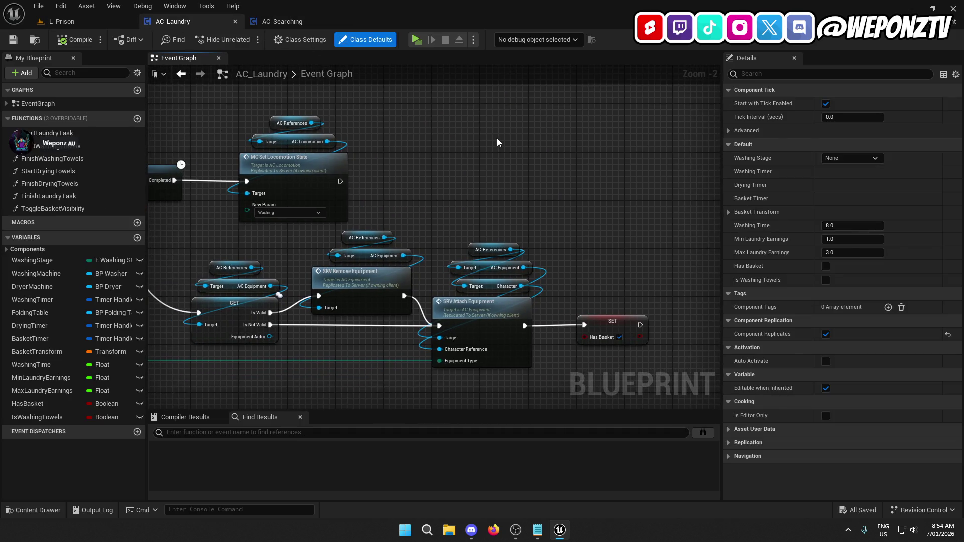
Paste the Set Ignore Move Input nodes into AC_Laundry and remove the duplicate copies
{"action": "key", "text": "ctrl+v"}
{"action": "left_click_drag", "start_coordinate": [659, 230], "coordinate": [598, 123]}
{"action": "key", "text": "Delete"}
{"action": "left_click_drag", "start_coordinate": [452, 191], "coordinate": [709, 197]}
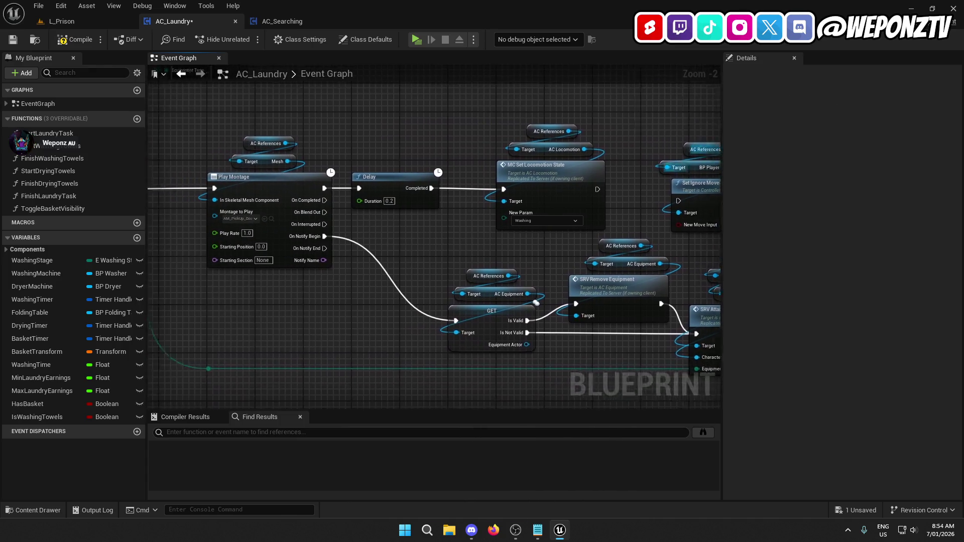
Remove the movement-lock nodes following MC_PickUpBasket and frame the washing and drying events
{"action": "left_click_drag", "start_coordinate": [331, 201], "coordinate": [712, 198]}
{"action": "left_click_drag", "start_coordinate": [653, 201], "coordinate": [103, 167]}
{"action": "left_click_drag", "start_coordinate": [633, 134], "coordinate": [538, 108]}
{"action": "key", "text": "Delete"}
{"action": "scroll", "coordinate": [540, 116], "scroll_direction": "down", "scroll_amount": 2}
{"action": "mouse_move", "coordinate": [301, 166]}
{"action": "left_mouse_down"}
{"action": "mouse_move", "coordinate": [590, 351]}
{"action": "mouse_move", "coordinate": [528, 354]}
{"action": "mouse_move", "coordinate": [484, 214]}
{"action": "mouse_move", "coordinate": [481, 157]}
{"action": "left_mouse_up"}
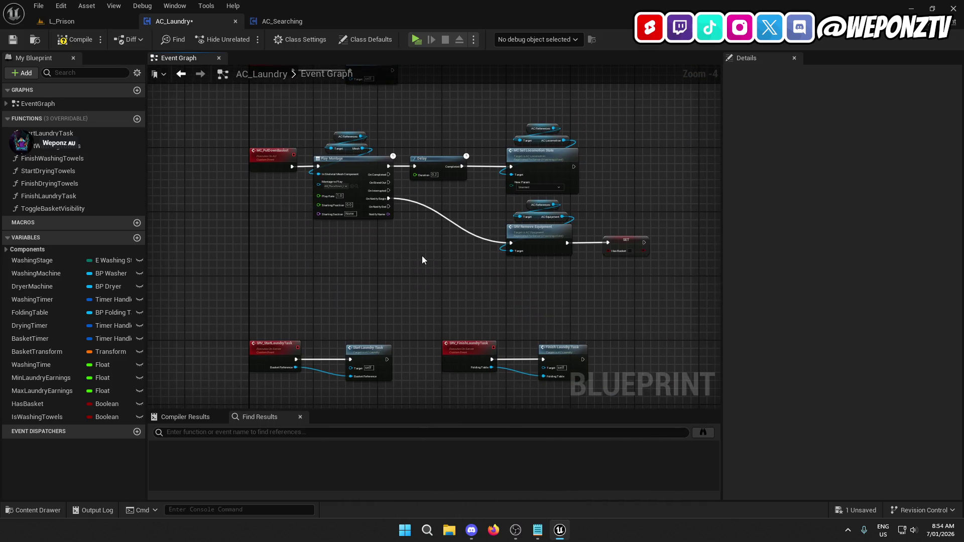
{"action": "left_click_drag", "start_coordinate": [422, 259], "coordinate": [462, 87]}
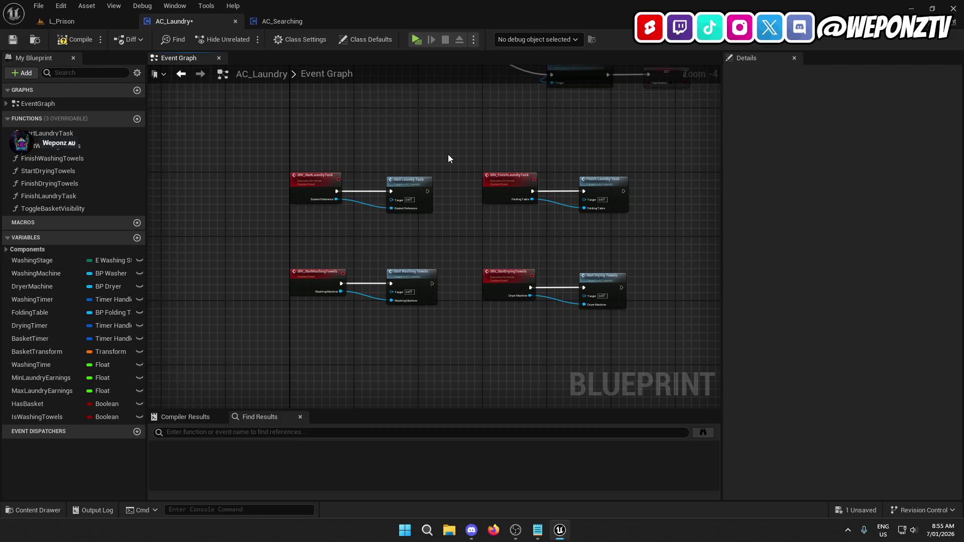
In Start Washing Towels, shift the timer nodes right and paste Set Ignore Move Input before them
{"action": "double_click", "coordinate": [408, 281]}
{"action": "scroll", "coordinate": [389, 236], "scroll_direction": "up", "scroll_amount": 2}
{"action": "mouse_move", "coordinate": [388, 205]}
{"action": "left_mouse_down"}
{"action": "mouse_move", "coordinate": [704, 232]}
{"action": "mouse_move", "coordinate": [282, 208]}
{"action": "left_mouse_up"}
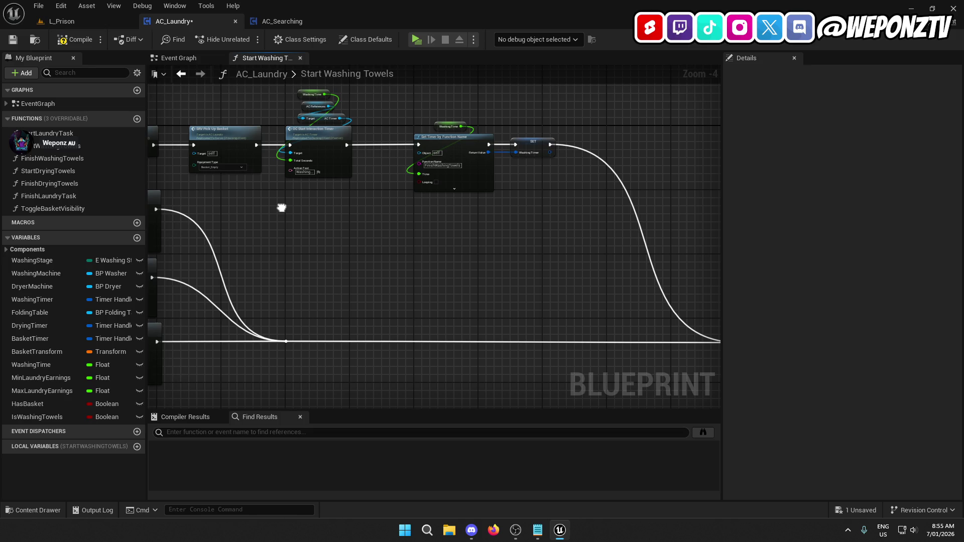
{"action": "left_click_drag", "start_coordinate": [569, 224], "coordinate": [461, 215]}
{"action": "left_click_drag", "start_coordinate": [653, 374], "coordinate": [331, 99]}
{"action": "left_click_drag", "start_coordinate": [329, 143], "coordinate": [397, 148]}
{"action": "mouse_move", "coordinate": [304, 135]}
{"action": "left_mouse_down"}
{"action": "mouse_move", "coordinate": [432, 161]}
{"action": "mouse_move", "coordinate": [436, 177]}
{"action": "left_mouse_up"}
{"action": "key", "text": "ctrl+v"}
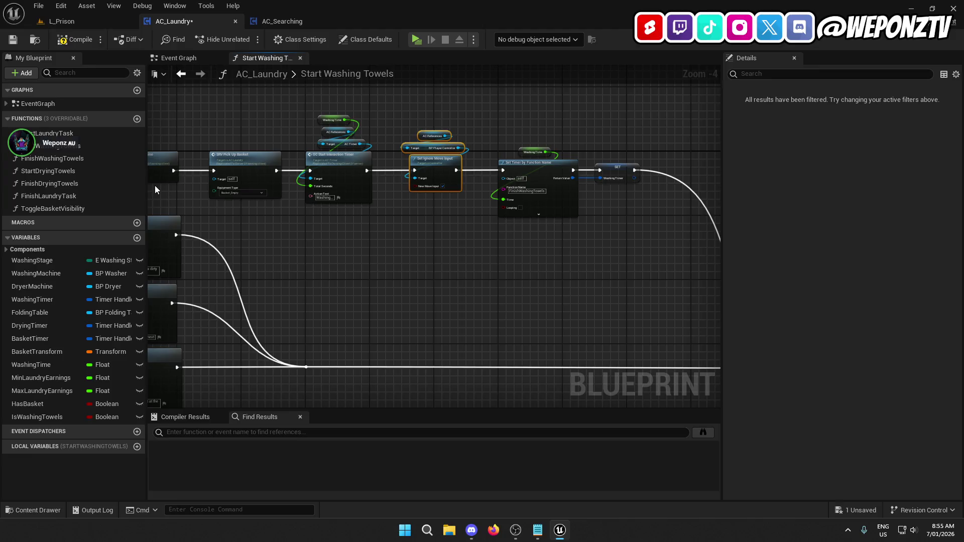
In Start Drying Towels, paste Set Ignore Move Input and wire it to the timer node
{"action": "double_click", "coordinate": [71, 170]}
{"action": "left_click_drag", "start_coordinate": [527, 318], "coordinate": [370, 170]}
{"action": "scroll", "coordinate": [355, 195], "scroll_direction": "up", "scroll_amount": 3}
{"action": "left_click_drag", "start_coordinate": [372, 208], "coordinate": [493, 207]}
{"action": "key", "text": "ctrl+v"}
{"action": "mouse_move", "coordinate": [329, 195]}
{"action": "left_mouse_down"}
{"action": "mouse_move", "coordinate": [309, 187]}
{"action": "mouse_move", "coordinate": [237, 200]}
{"action": "mouse_move", "coordinate": [465, 203]}
{"action": "left_mouse_up"}
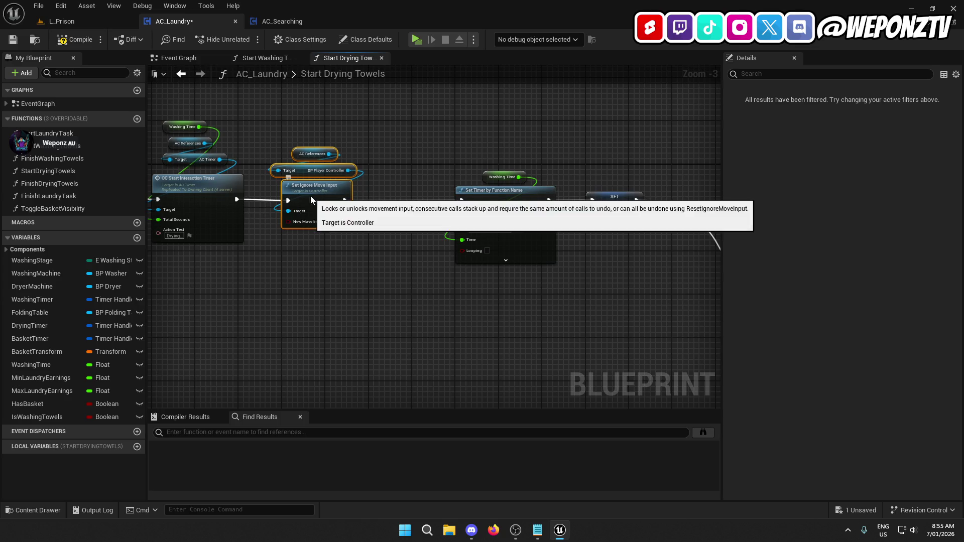
{"action": "left_click", "coordinate": [273, 248]}
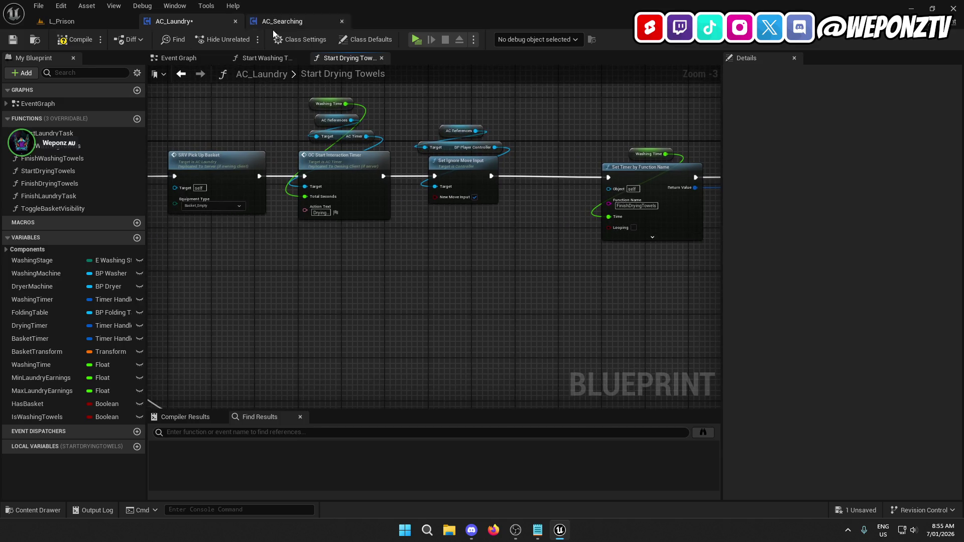
Select the Reset Ignore Move Input nodes in AC_Searching to copy into AC_Laundry
{"action": "left_click", "coordinate": [274, 21]}
{"action": "mouse_move", "coordinate": [246, 248]}
{"action": "left_mouse_down"}
{"action": "mouse_move", "coordinate": [293, 214]}
{"action": "mouse_move", "coordinate": [337, 214]}
{"action": "mouse_move", "coordinate": [268, 143]}
{"action": "left_mouse_up"}
{"action": "left_click", "coordinate": [192, 22]}
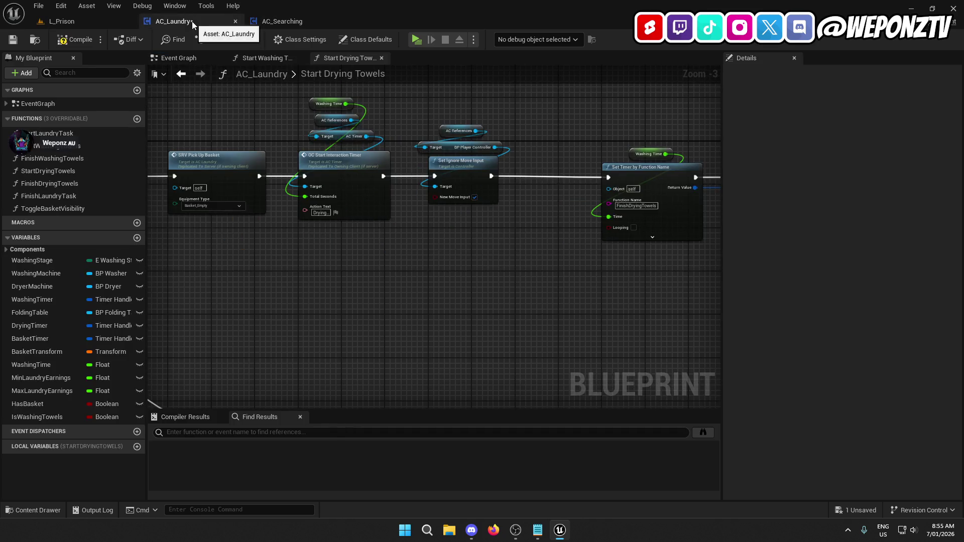
Insert Reset Ignore Move Input into the Finish Washing Towels execution chain
{"action": "left_click", "coordinate": [54, 149]}
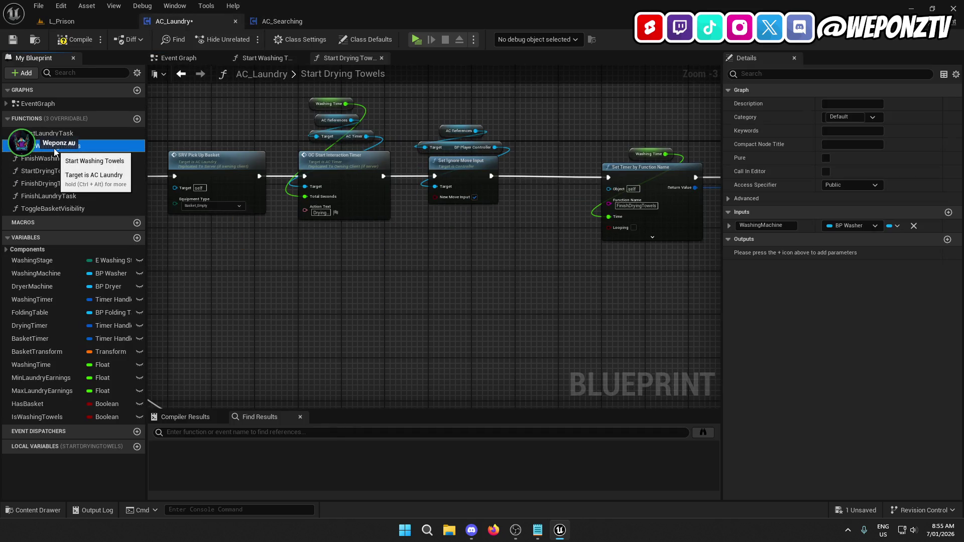
{"action": "double_click", "coordinate": [53, 159]}
{"action": "mouse_move", "coordinate": [382, 181]}
{"action": "left_mouse_down"}
{"action": "mouse_move", "coordinate": [396, 196]}
{"action": "mouse_move", "coordinate": [243, 146]}
{"action": "mouse_move", "coordinate": [384, 129]}
{"action": "mouse_move", "coordinate": [213, 116]}
{"action": "left_mouse_up"}
{"action": "left_click_drag", "start_coordinate": [548, 216], "coordinate": [151, 112]}
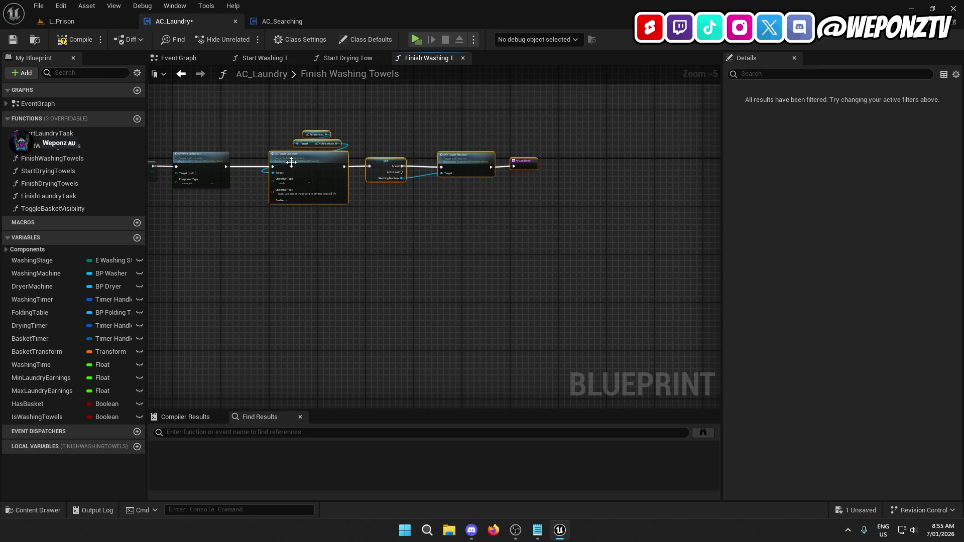
{"action": "scroll", "coordinate": [398, 146], "scroll_direction": "up", "scroll_amount": 2}
{"action": "left_click_drag", "start_coordinate": [398, 144], "coordinate": [446, 146]}
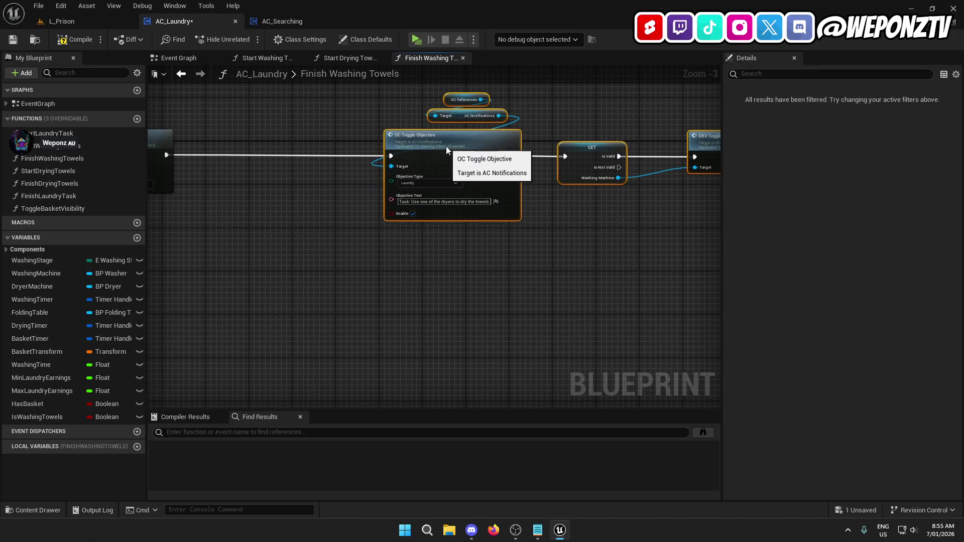
{"action": "key", "text": "ctrl+v"}
{"action": "left_click_drag", "start_coordinate": [262, 139], "coordinate": [167, 155]}
{"action": "mouse_move", "coordinate": [271, 156]}
{"action": "left_mouse_down"}
{"action": "mouse_move", "coordinate": [390, 166]}
{"action": "mouse_move", "coordinate": [385, 156]}
{"action": "left_mouse_up"}
{"action": "left_click_drag", "start_coordinate": [320, 177], "coordinate": [442, 187]}
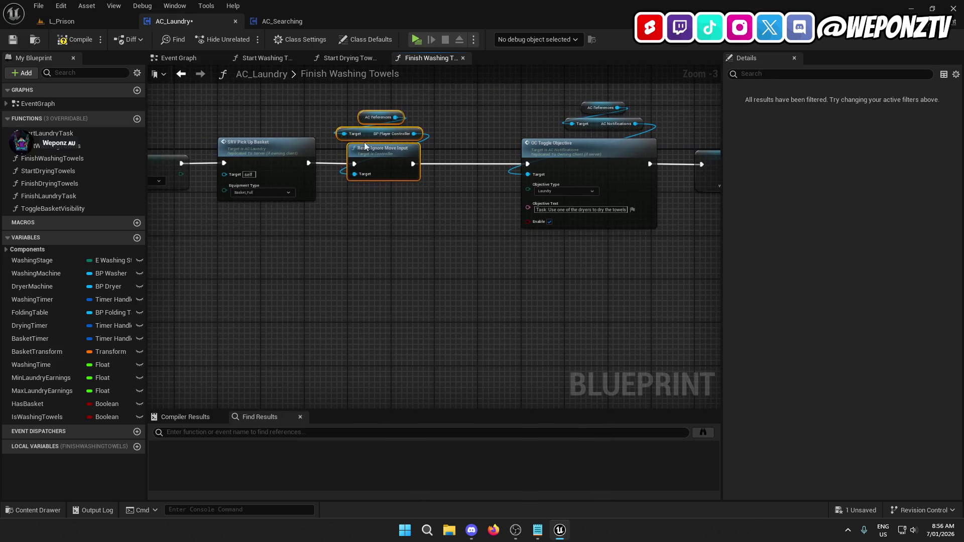
Insert Reset Ignore Move Input into Finish Drying Towels before the objective update
{"action": "double_click", "coordinate": [75, 183]}
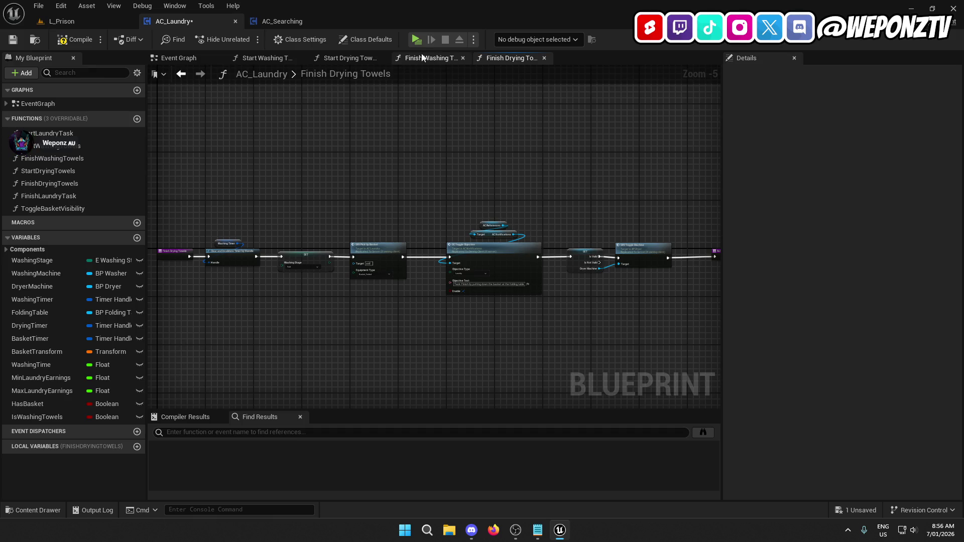
{"action": "left_click", "coordinate": [420, 57]}
{"action": "left_click", "coordinate": [508, 57]}
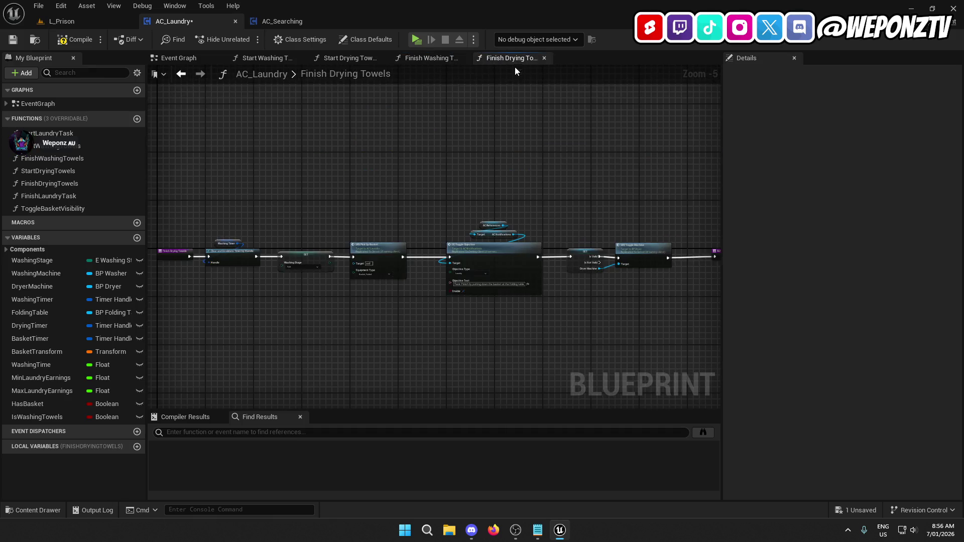
{"action": "left_click_drag", "start_coordinate": [648, 294], "coordinate": [352, 165]}
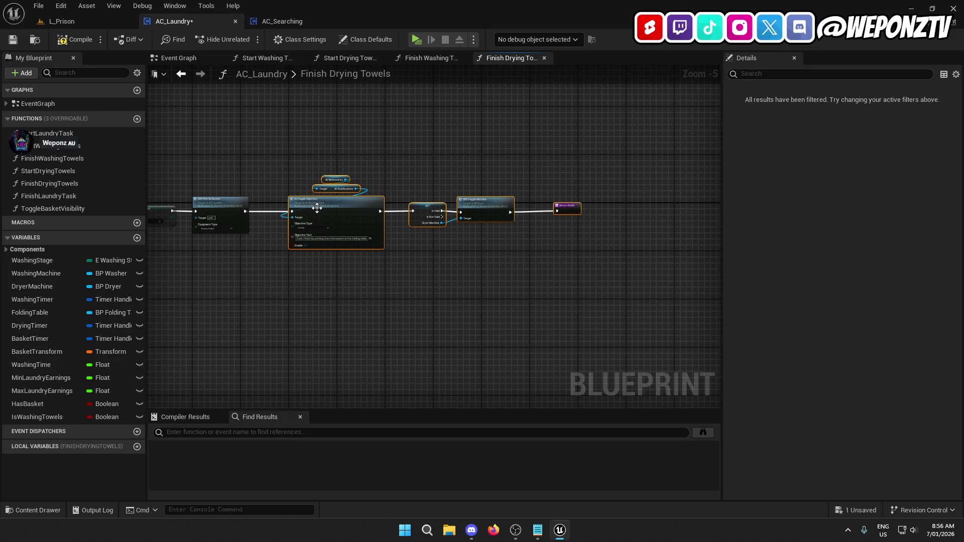
{"action": "scroll", "coordinate": [315, 207], "scroll_direction": "up", "scroll_amount": 2}
{"action": "left_click_drag", "start_coordinate": [386, 220], "coordinate": [466, 211]}
{"action": "left_click", "coordinate": [254, 192]}
{"action": "key", "text": "ctrl+v"}
{"action": "left_click_drag", "start_coordinate": [277, 211], "coordinate": [251, 200]}
{"action": "left_click_drag", "start_coordinate": [184, 213], "coordinate": [230, 213]}
{"action": "left_click_drag", "start_coordinate": [288, 213], "coordinate": [474, 214]}
Save AC_Laundry and run a brief play-test of L_Prison
{"action": "left_click", "coordinate": [13, 39]}
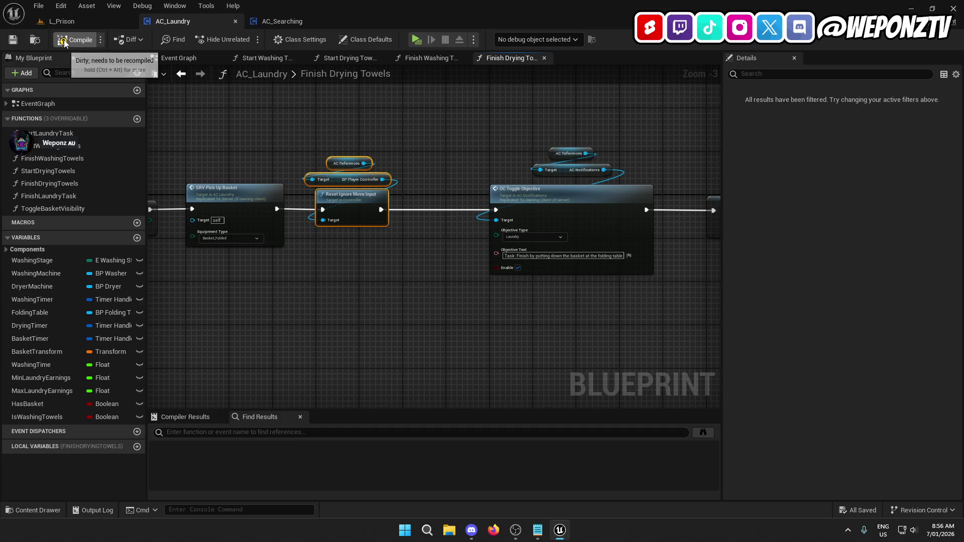
{"action": "left_click", "coordinate": [89, 20]}
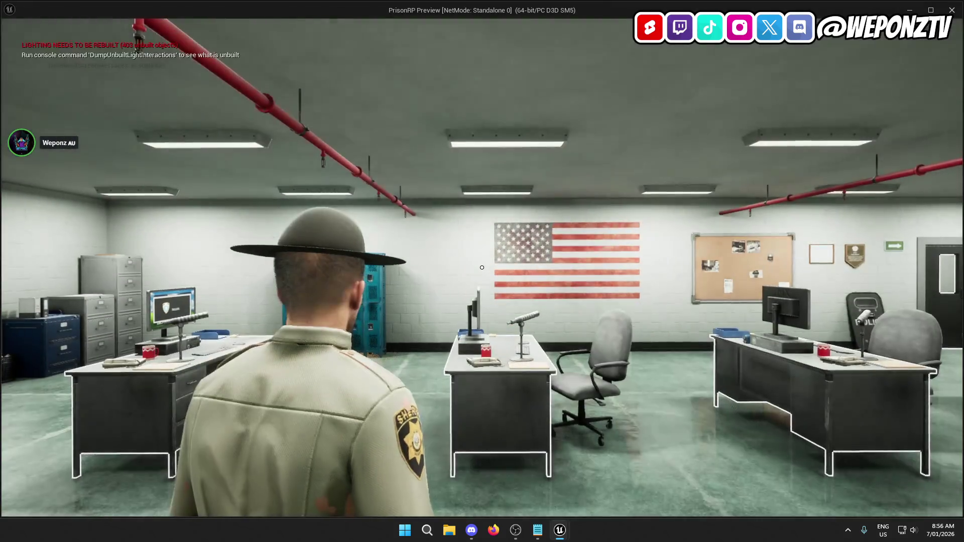
{"action": "key", "text": "w"}
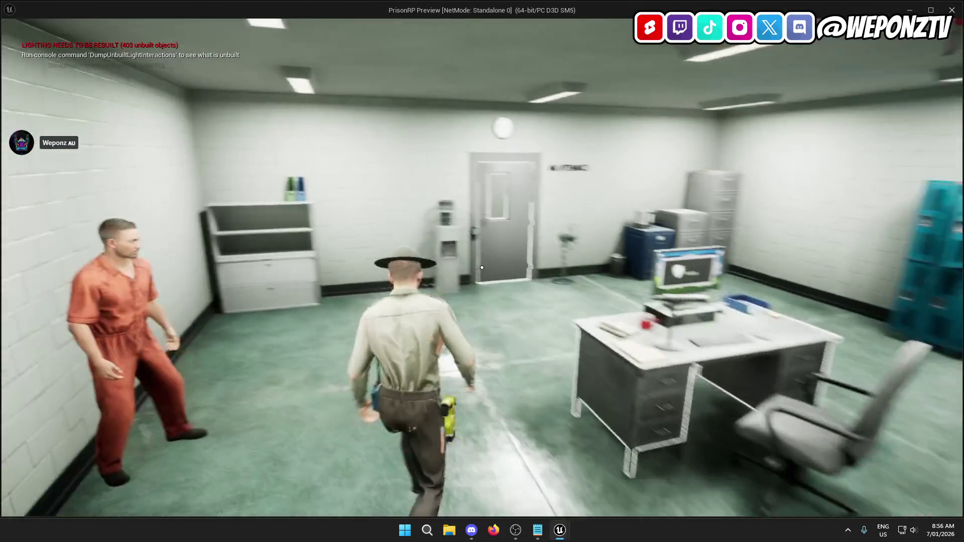
{"action": "key", "text": "Escape"}
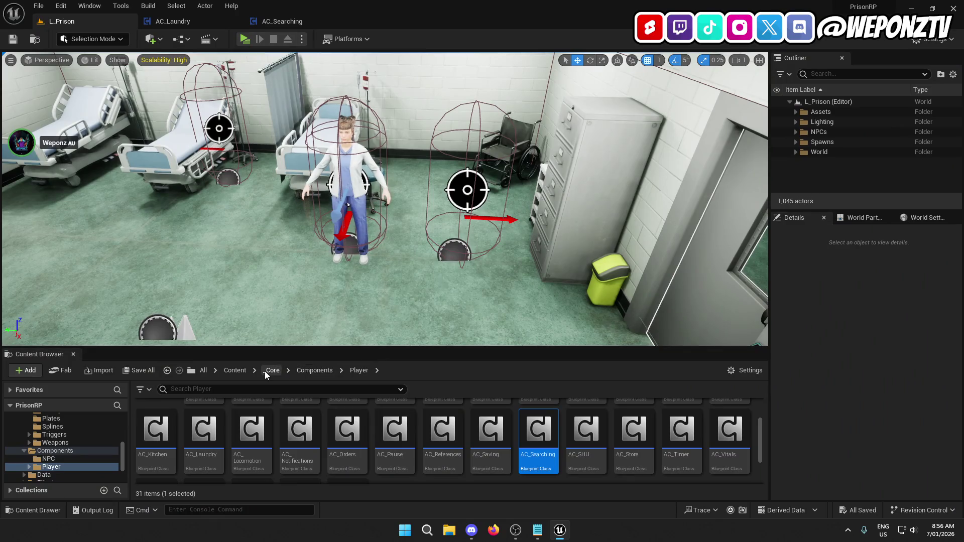
Open the BP_GameInstance blueprint from _Core > Blueprints > Game
{"action": "left_click", "coordinate": [266, 371]}
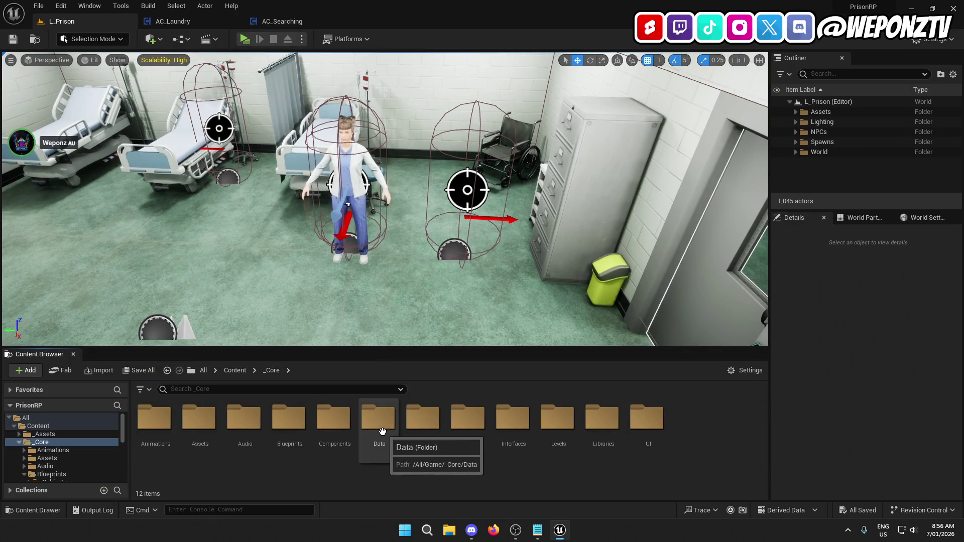
{"action": "double_click", "coordinate": [290, 418]}
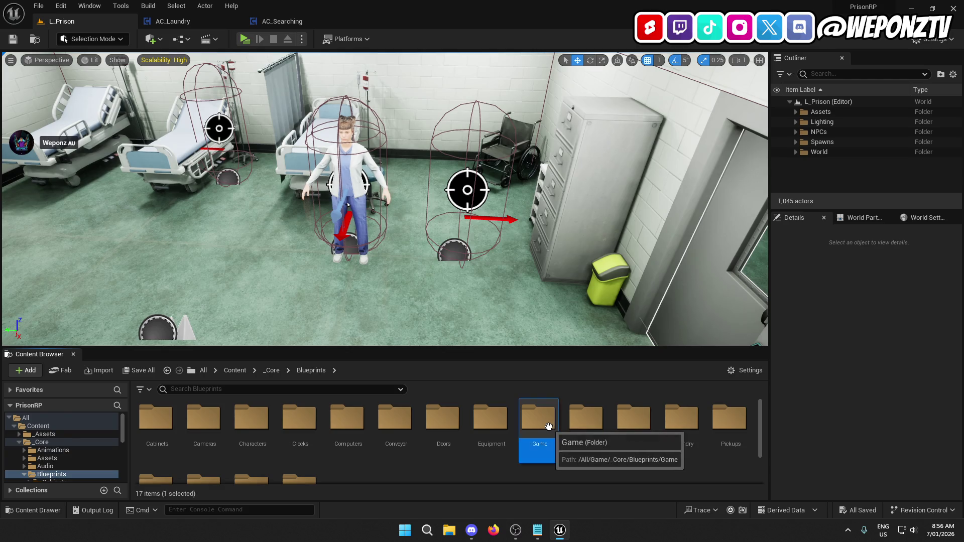
{"action": "double_click", "coordinate": [550, 426]}
{"action": "double_click", "coordinate": [155, 416]}
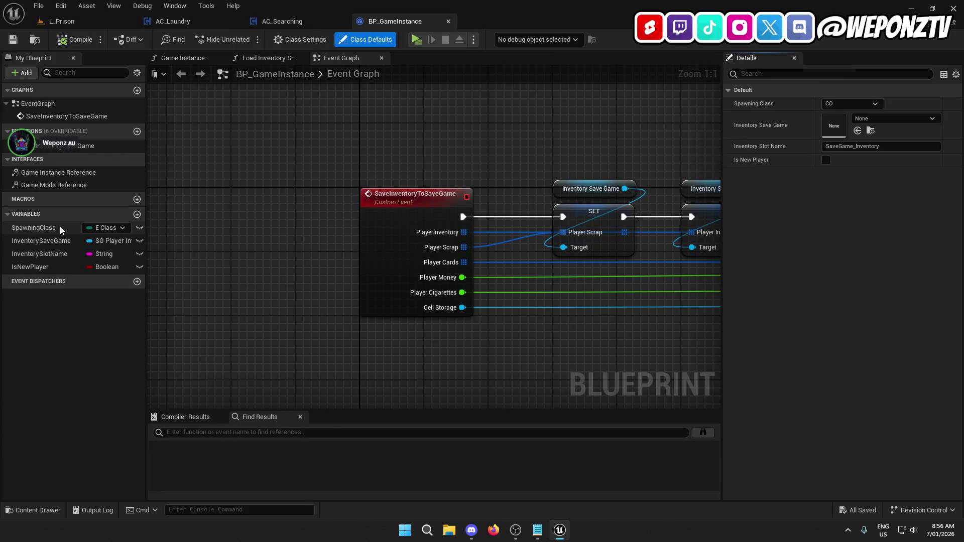
Set the SpawningClass default to Inmate, then save and compile BP_GameInstance
{"action": "left_click", "coordinate": [50, 228]}
{"action": "left_click", "coordinate": [864, 281]}
{"action": "left_click", "coordinate": [855, 299]}
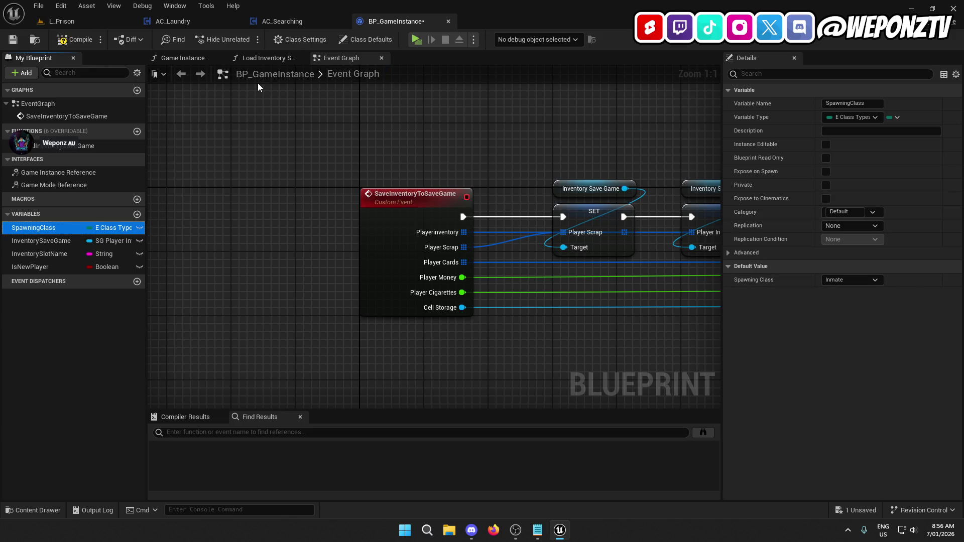
{"action": "left_click", "coordinate": [15, 41]}
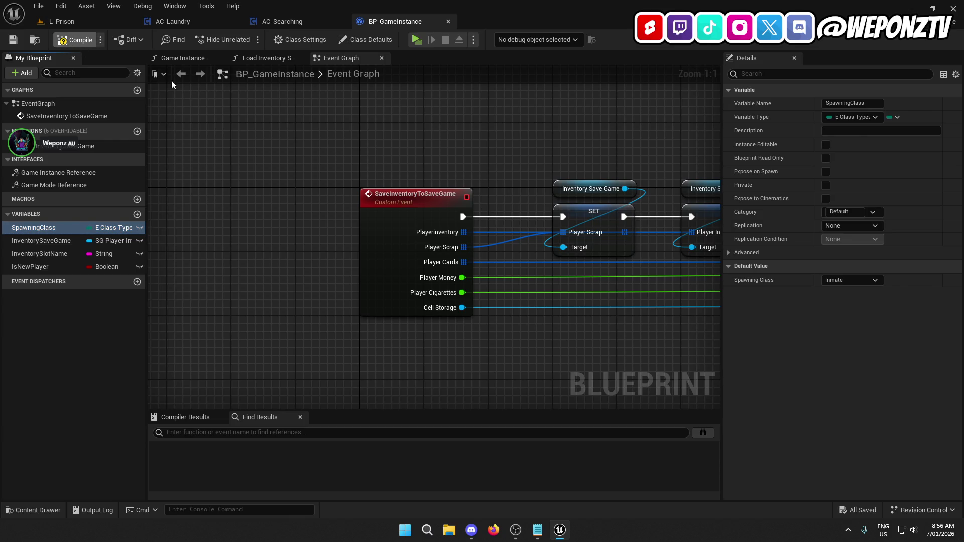
{"action": "key", "text": "F7"}
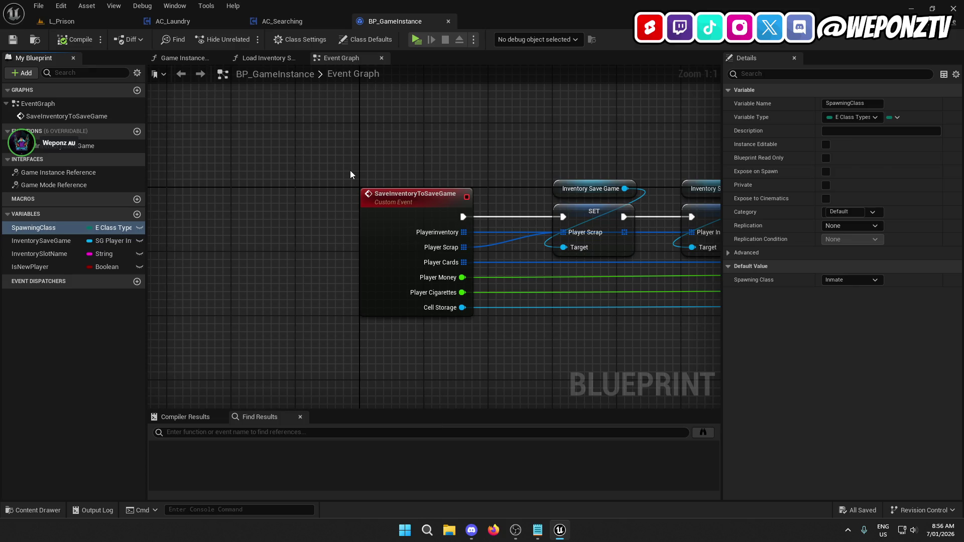
{"action": "left_click", "coordinate": [62, 21]}
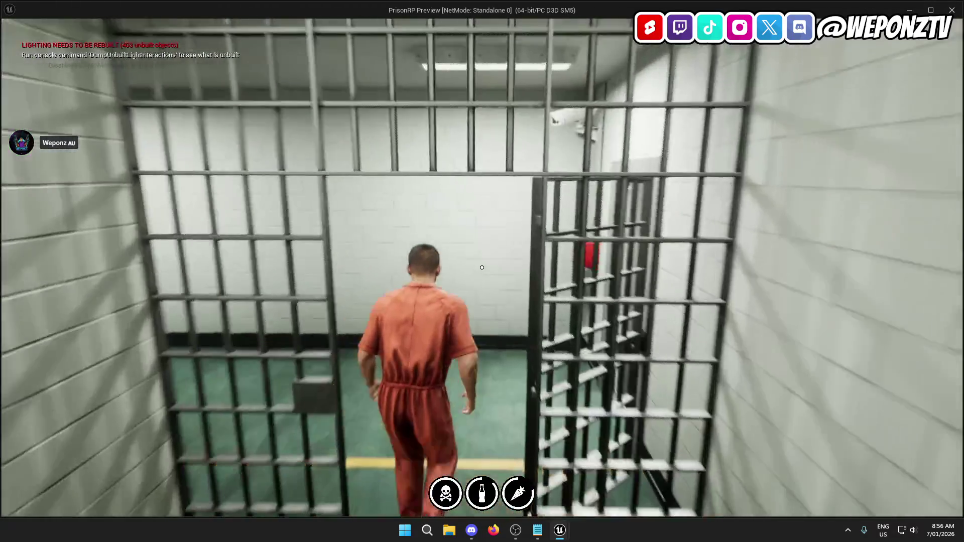
As the inmate, use the Inmate Access door to leave the cell
{"action": "key", "text": "f"}
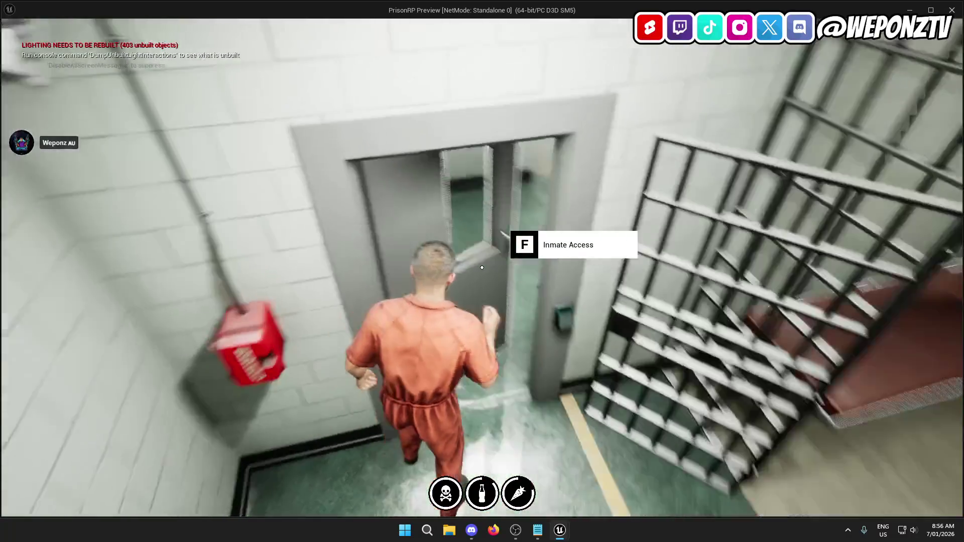
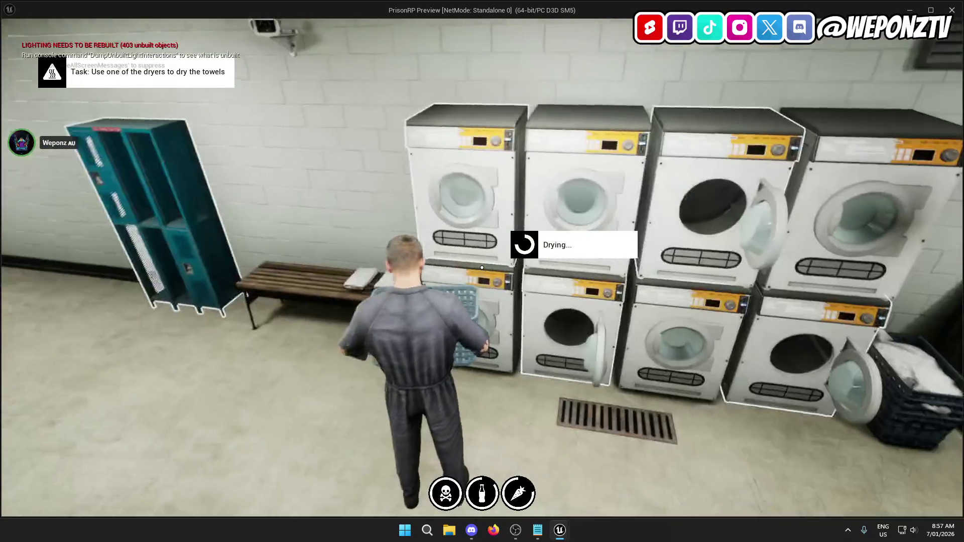
Stop the laundry playtest and bring the Bugs.txt notes to the front
{"action": "key", "text": "w"}
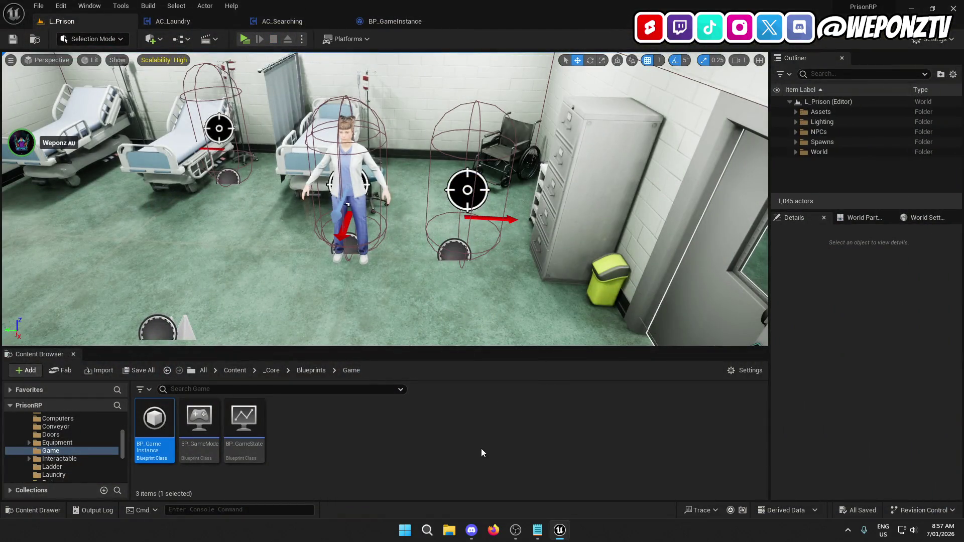
{"action": "left_click", "coordinate": [538, 530]}
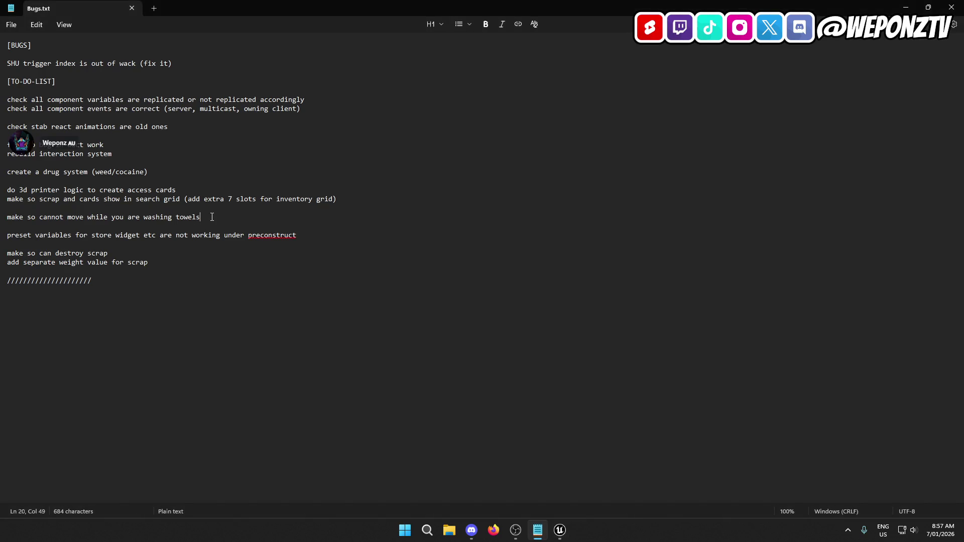
Delete the 'make so cannot move while you are washing towels' line from Bugs.txt, then return to Unreal
{"action": "key", "text": "ctrl+shift+Left"}
{"action": "key", "text": "ctrl+shift+Left"}
{"action": "key", "text": "ctrl+shift+Left"}
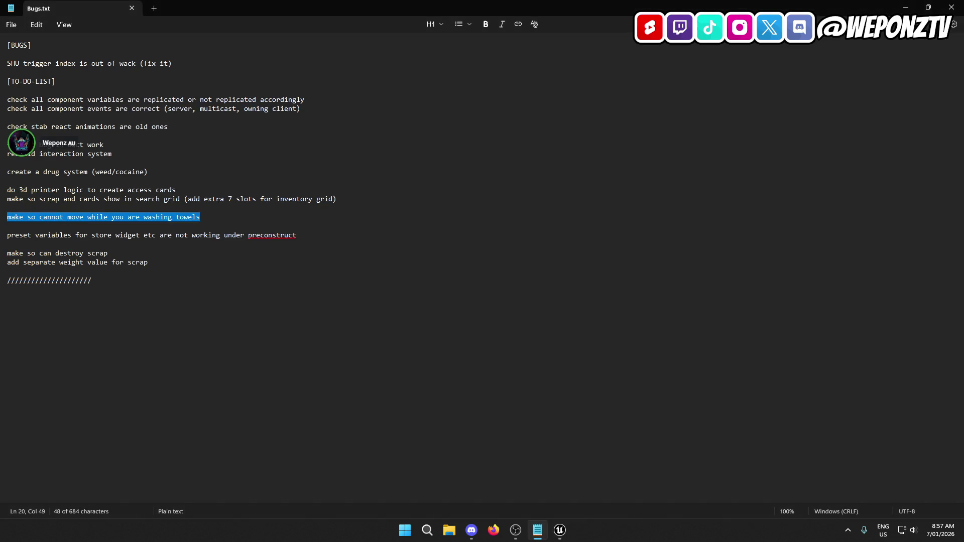
{"action": "left_click", "coordinate": [211, 217]}
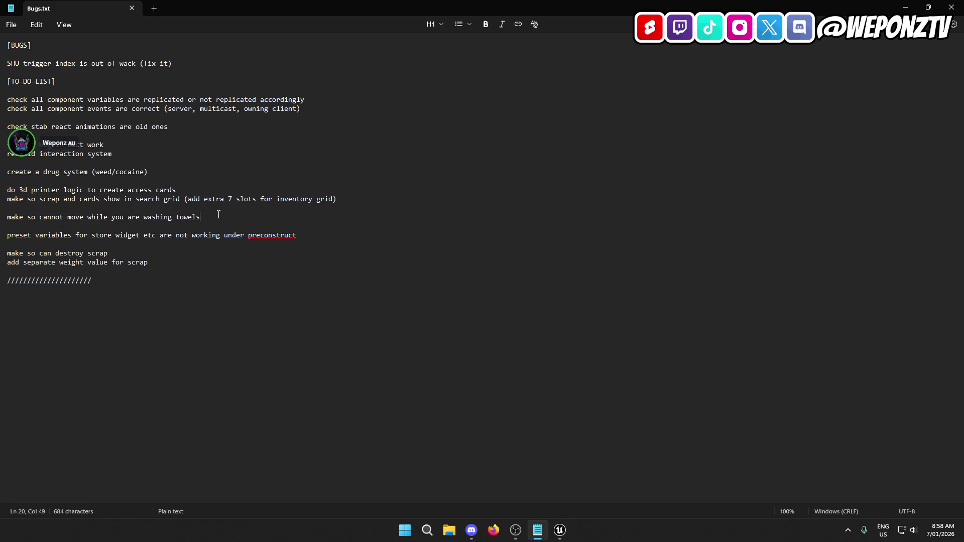
{"action": "key", "text": "ctrl+shift+Left"}
{"action": "key", "text": "ctrl+shift+Left"}
{"action": "key", "text": "ctrl+shift+Left"}
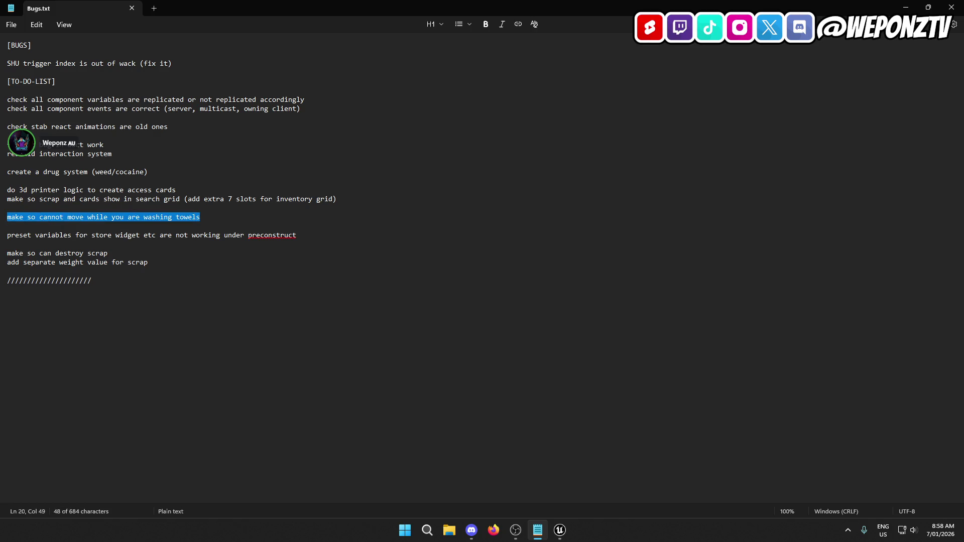
{"action": "key", "text": "BackSpace"}
{"action": "key", "text": "BackSpace"}
{"action": "key", "text": "BackSpace"}
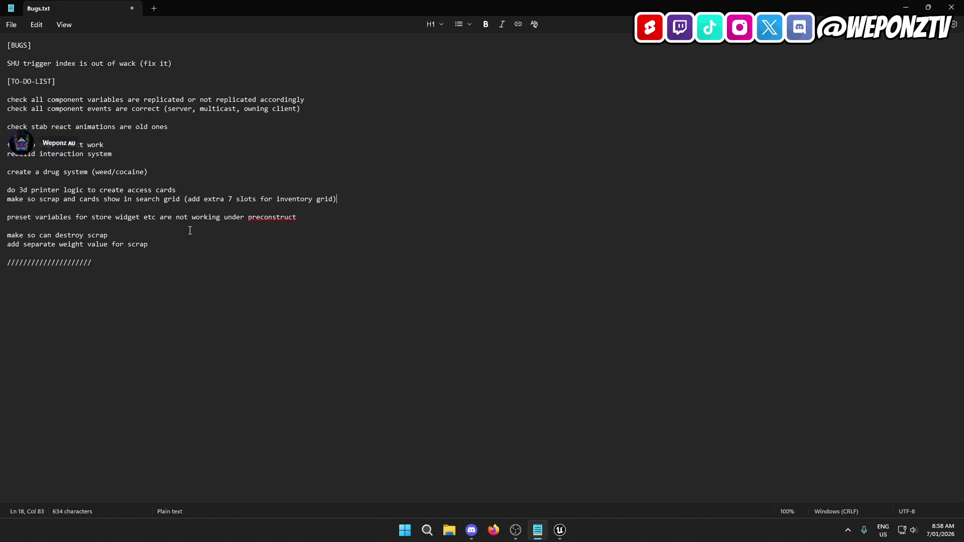
{"action": "left_click", "coordinate": [560, 529]}
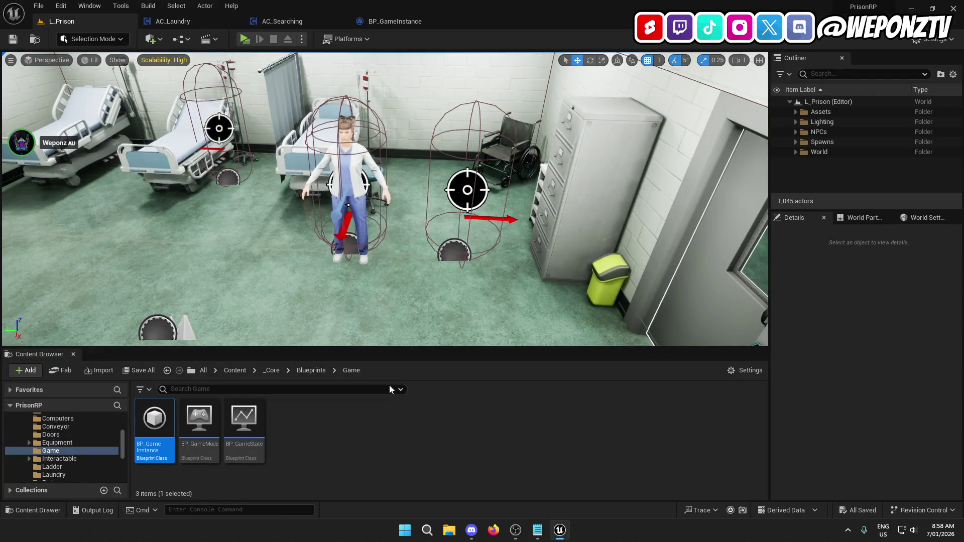
Open the WBP_Store_Main widget blueprint from _Core/UI/Widgets/Layers
{"action": "left_click", "coordinate": [273, 370]}
{"action": "double_click", "coordinate": [639, 438]}
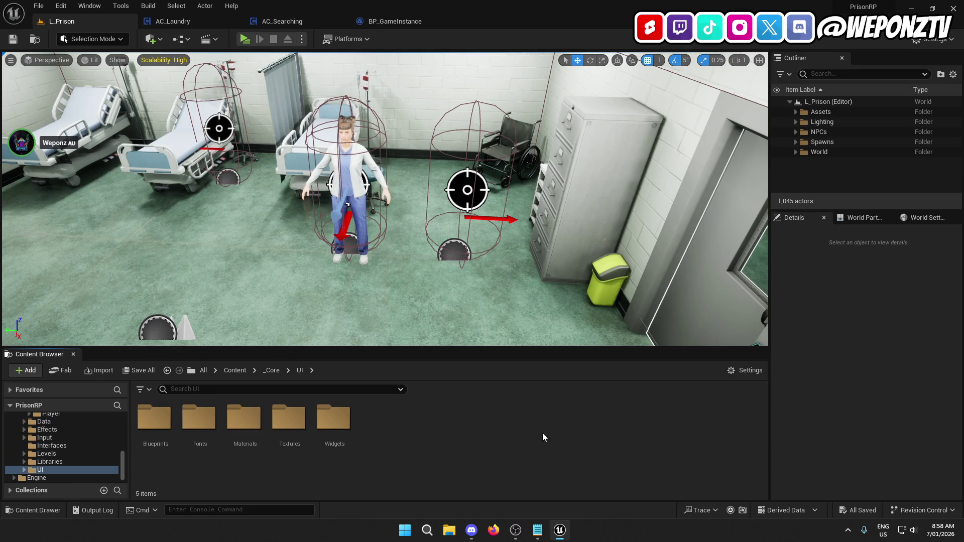
{"action": "double_click", "coordinate": [334, 417]}
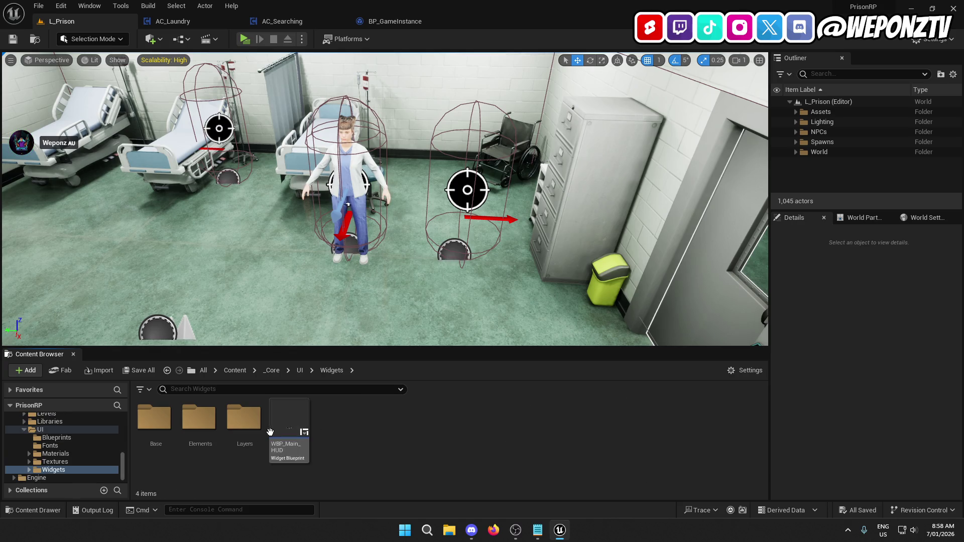
{"action": "double_click", "coordinate": [238, 418]}
{"action": "left_click", "coordinate": [335, 415]}
{"action": "double_click", "coordinate": [334, 415]}
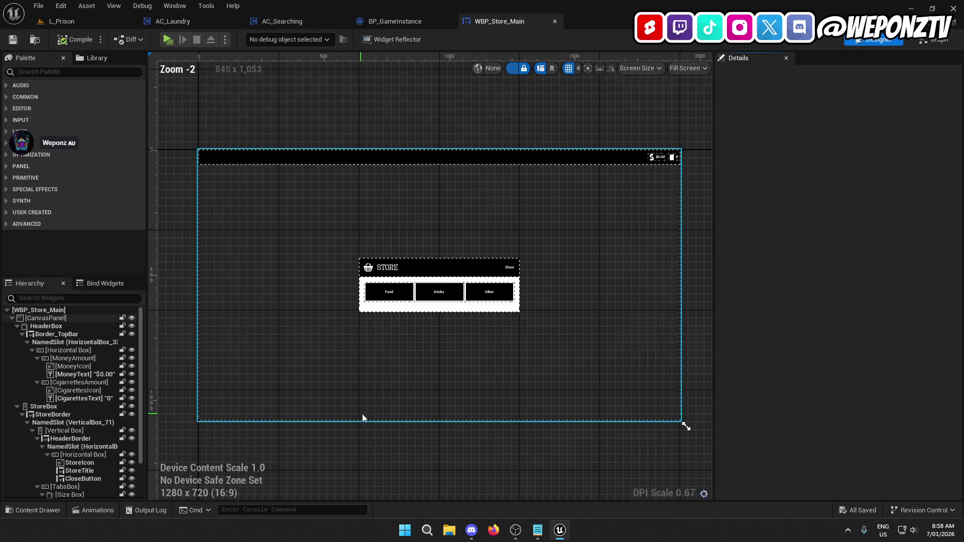
Review the Event Graph's CreateItemMenu, CloseItemMenu and Event Construct node chains
{"action": "left_click", "coordinate": [934, 39]}
{"action": "mouse_move", "coordinate": [310, 178]}
{"action": "left_mouse_down"}
{"action": "mouse_move", "coordinate": [348, 266]}
{"action": "mouse_move", "coordinate": [342, 37]}
{"action": "left_mouse_up"}
{"action": "left_click_drag", "start_coordinate": [482, 251], "coordinate": [477, 76]}
{"action": "scroll", "coordinate": [310, 269], "scroll_direction": "down", "scroll_amount": 4}
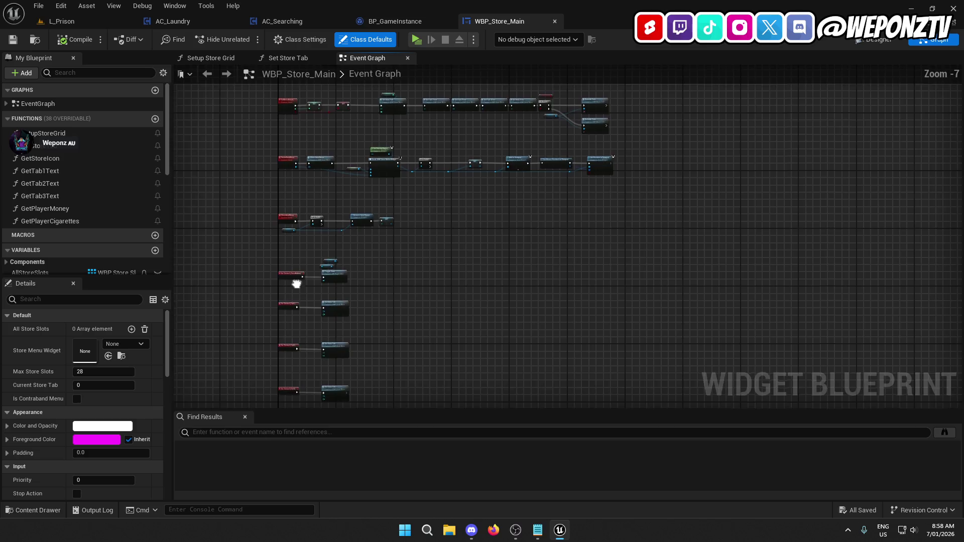
{"action": "scroll", "coordinate": [336, 333], "scroll_direction": "up", "scroll_amount": 4}
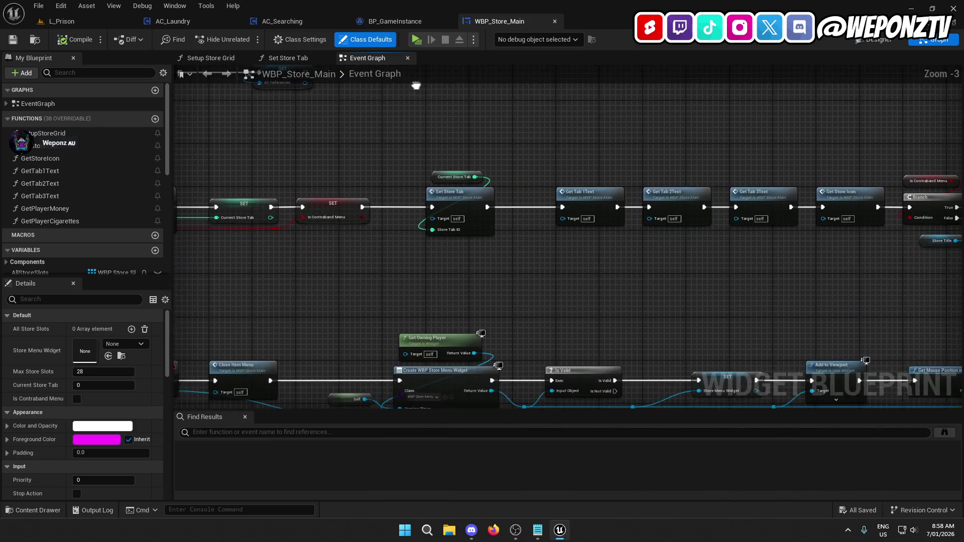
{"action": "mouse_move", "coordinate": [568, 241]}
{"action": "left_mouse_down"}
{"action": "mouse_move", "coordinate": [286, 221]}
{"action": "mouse_move", "coordinate": [698, 201]}
{"action": "mouse_move", "coordinate": [727, 158]}
{"action": "mouse_move", "coordinate": [568, 302]}
{"action": "mouse_move", "coordinate": [572, 76]}
{"action": "left_mouse_up"}
{"action": "mouse_move", "coordinate": [497, 251]}
{"action": "left_mouse_down"}
{"action": "mouse_move", "coordinate": [497, 281]}
{"action": "mouse_move", "coordinate": [495, 146]}
{"action": "mouse_move", "coordinate": [503, 215]}
{"action": "mouse_move", "coordinate": [484, 215]}
{"action": "left_mouse_up"}
{"action": "left_click", "coordinate": [538, 530]}
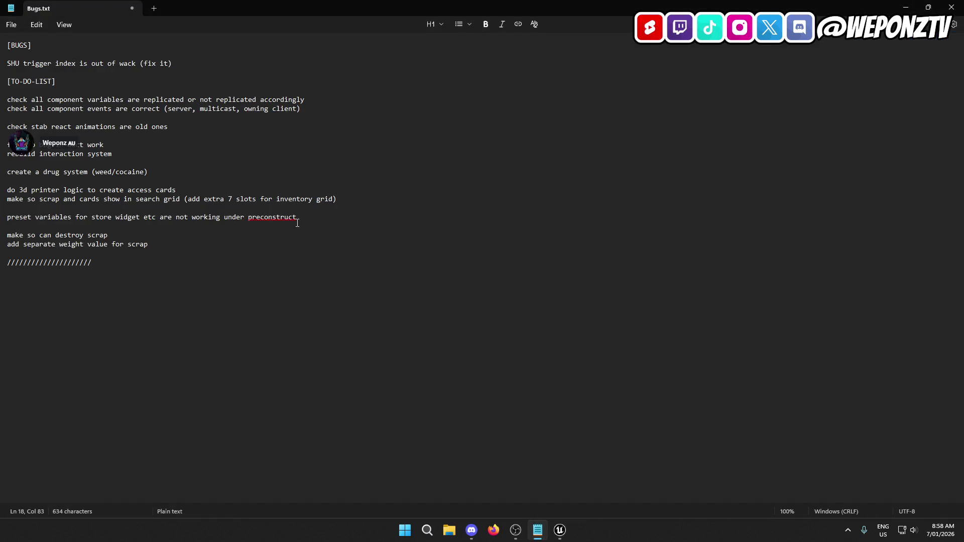
Move the store-widget preconstruct task up under the component events line
{"action": "mouse_move", "coordinate": [301, 217]}
{"action": "left_mouse_down"}
{"action": "mouse_move", "coordinate": [16, 200]}
{"action": "mouse_move", "coordinate": [6, 218]}
{"action": "left_mouse_up"}
{"action": "key", "text": "ctrl+c"}
{"action": "key", "text": "BackSpace"}
{"action": "key", "text": "BackSpace"}
{"action": "key", "text": "BackSpace"}
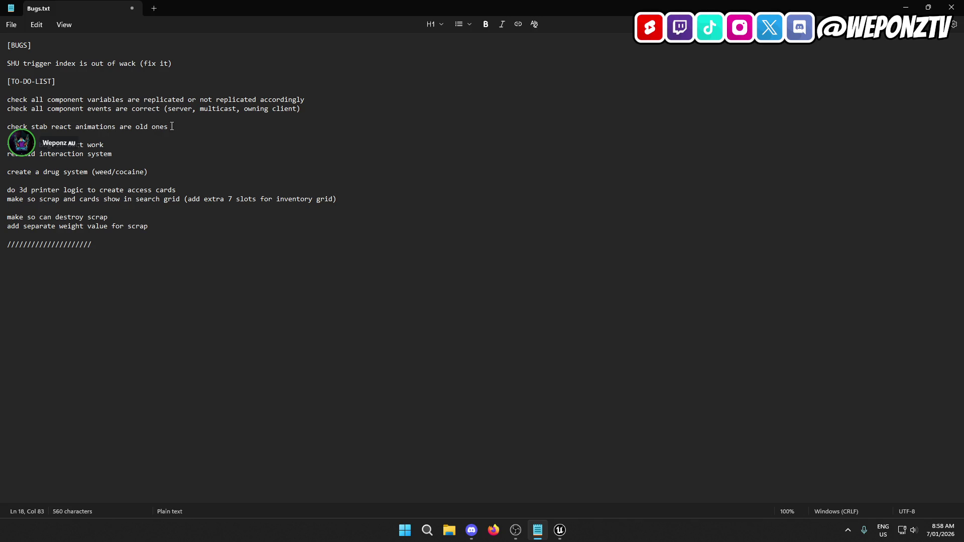
{"action": "left_click", "coordinate": [320, 108]}
{"action": "key", "text": "Return"}
{"action": "key", "text": "ctrl+v"}
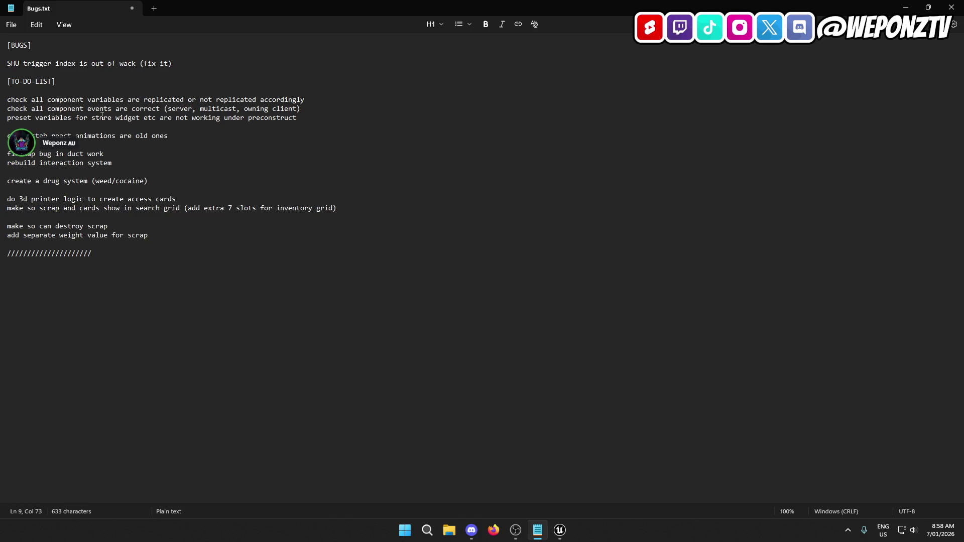
Remove the blank line after the rebuild interaction system task
{"action": "left_click", "coordinate": [167, 137]}
{"action": "left_click", "coordinate": [105, 154]}
{"action": "left_click", "coordinate": [59, 172]}
{"action": "key", "text": "BackSpace"}
Move the 'create a drug system' task up under the stab animations line
{"action": "left_click", "coordinate": [165, 173]}
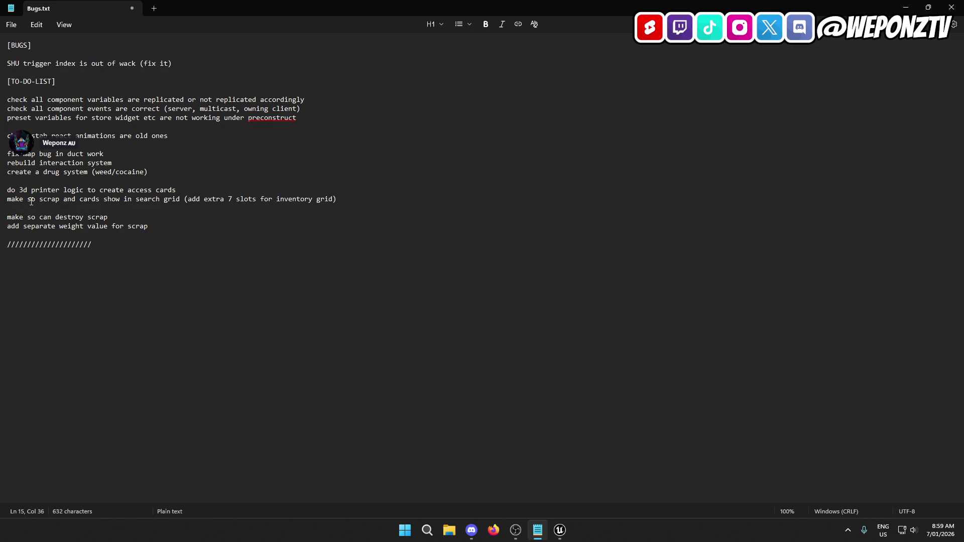
{"action": "left_click", "coordinate": [51, 181]}
{"action": "key", "text": "BackSpace"}
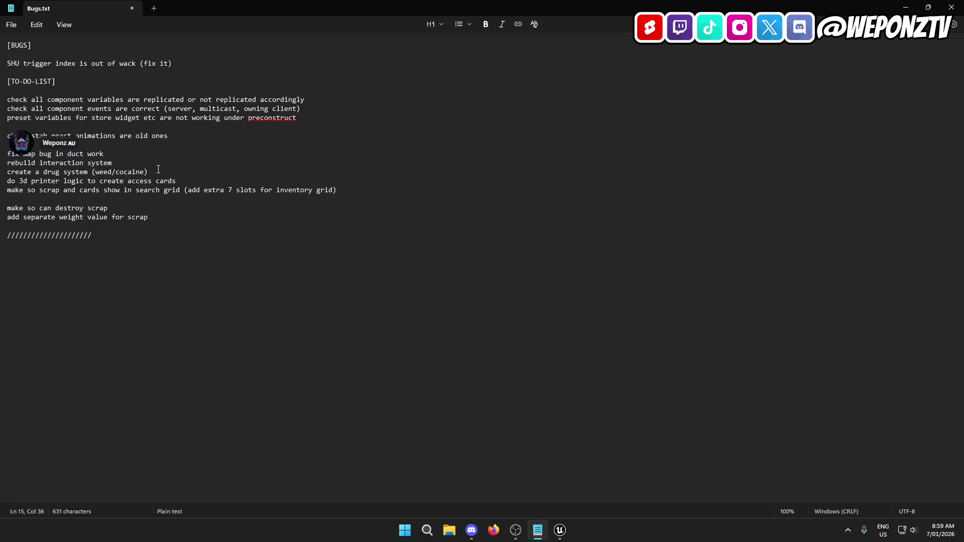
{"action": "key", "text": "shift+Home"}
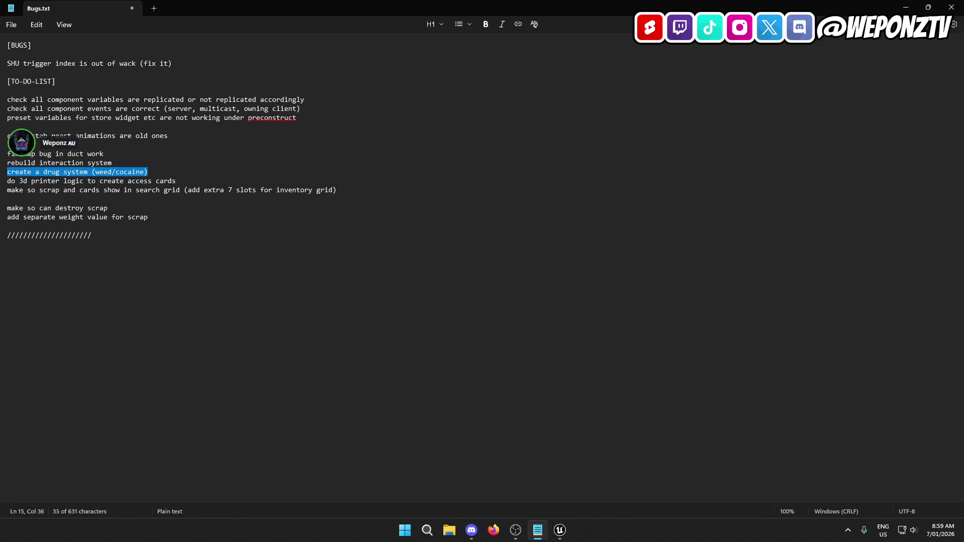
{"action": "key", "text": "BackSpace"}
{"action": "key", "text": "BackSpace"}
{"action": "left_click", "coordinate": [180, 137]}
{"action": "key", "text": "ctrl+z"}
{"action": "key", "text": "ctrl+z"}
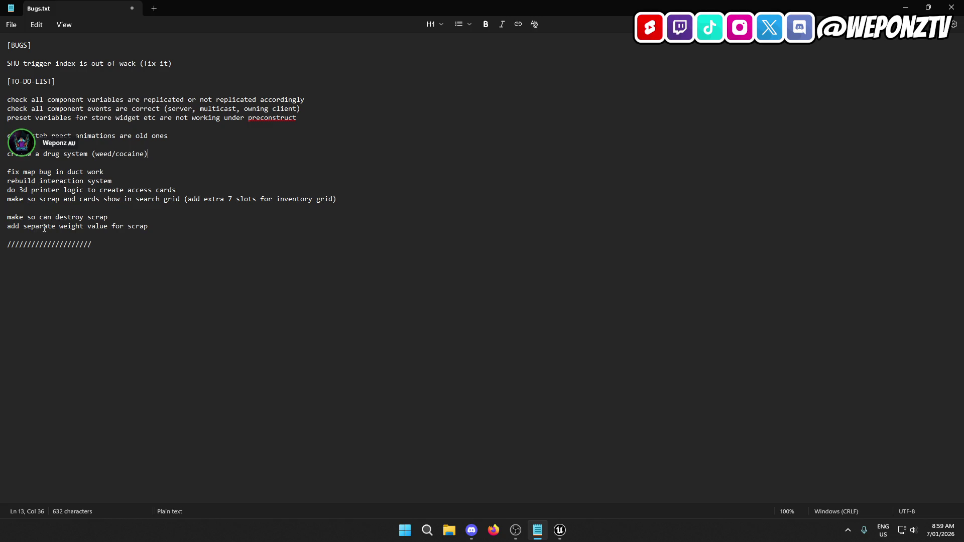
Delete the destroy-scrap and separate-weight-value tasks and the //// divider line
{"action": "left_click_drag", "start_coordinate": [168, 218], "coordinate": [6, 219]}
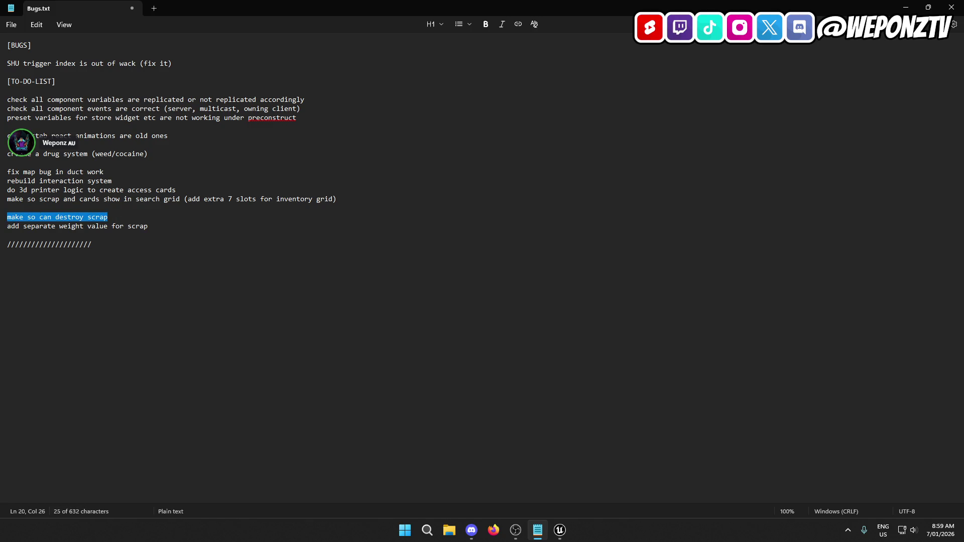
{"action": "key", "text": "BackSpace"}
{"action": "key", "text": "BackSpace"}
{"action": "left_click_drag", "start_coordinate": [156, 217], "coordinate": [3, 218]}
{"action": "key", "text": "BackSpace"}
{"action": "key", "text": "BackSpace"}
{"action": "key", "text": "BackSpace"}
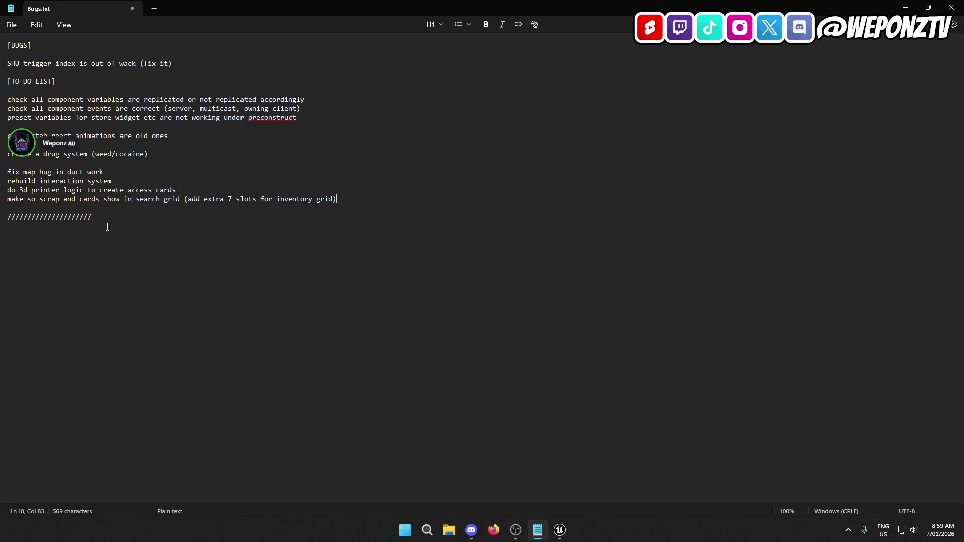
{"action": "left_click_drag", "start_coordinate": [107, 221], "coordinate": [5, 219]}
{"action": "key", "text": "BackSpace"}
{"action": "key", "text": "BackSpace"}
{"action": "key", "text": "BackSpace"}
{"action": "left_click", "coordinate": [11, 25]}
Save Bugs.txt, minimize Notepad and return to the L_Prison level editor
{"action": "left_click", "coordinate": [18, 124]}
{"action": "left_click", "coordinate": [906, 7]}
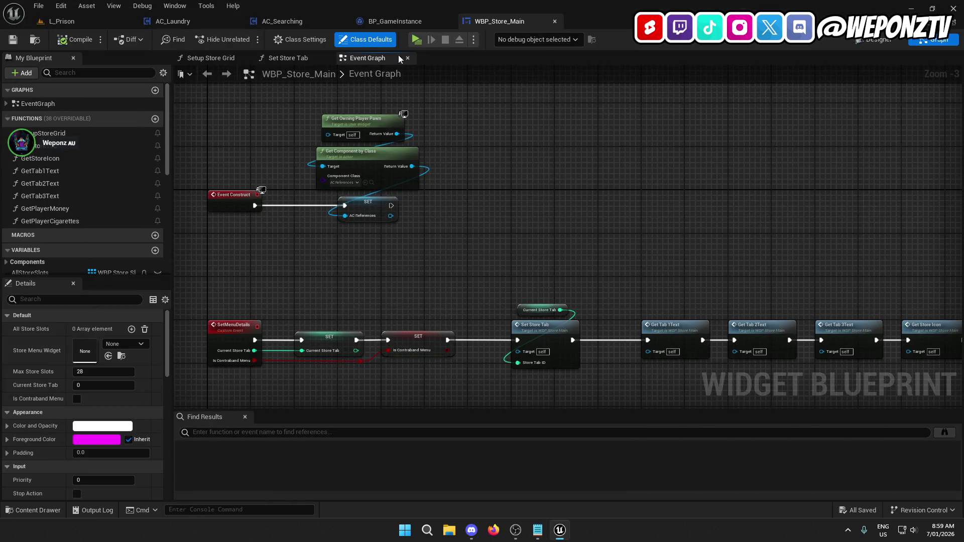
{"action": "left_click", "coordinate": [62, 21]}
Close the AC_Laundry, AC_Searching, BP_GameInstance and WBP_Store_Main tabs, viewing the building exterior
{"action": "left_click", "coordinate": [237, 21]}
{"action": "left_click", "coordinate": [237, 21]}
{"action": "left_click", "coordinate": [236, 21]}
{"action": "left_click", "coordinate": [236, 21]}
{"action": "left_click_drag", "start_coordinate": [284, 111], "coordinate": [308, 125]}
{"action": "left_click", "coordinate": [737, 60]}
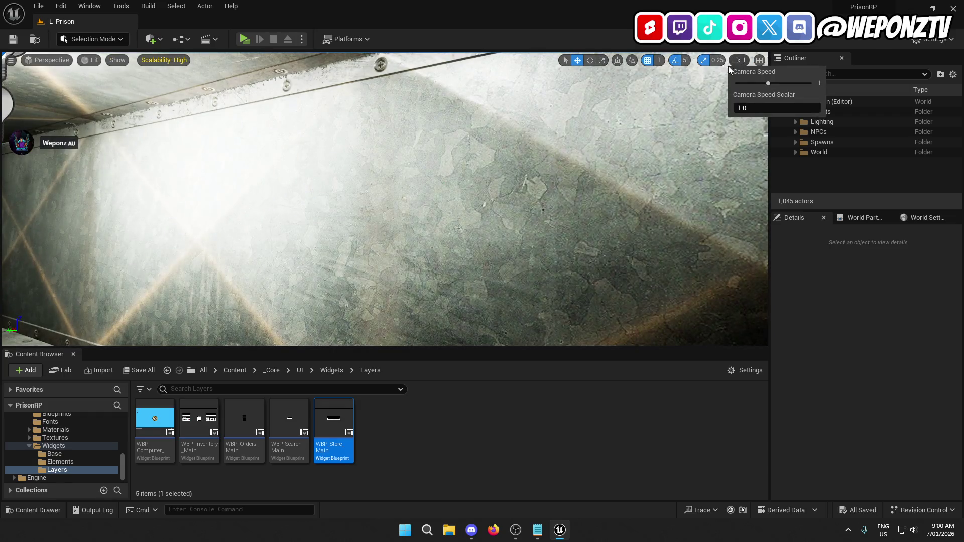
Lower the camera fly speed to 0.1 and fly down the lamp corridor
{"action": "left_click_drag", "start_coordinate": [768, 83], "coordinate": [740, 83]}
{"action": "left_click_drag", "start_coordinate": [285, 111], "coordinate": [285, 111]}
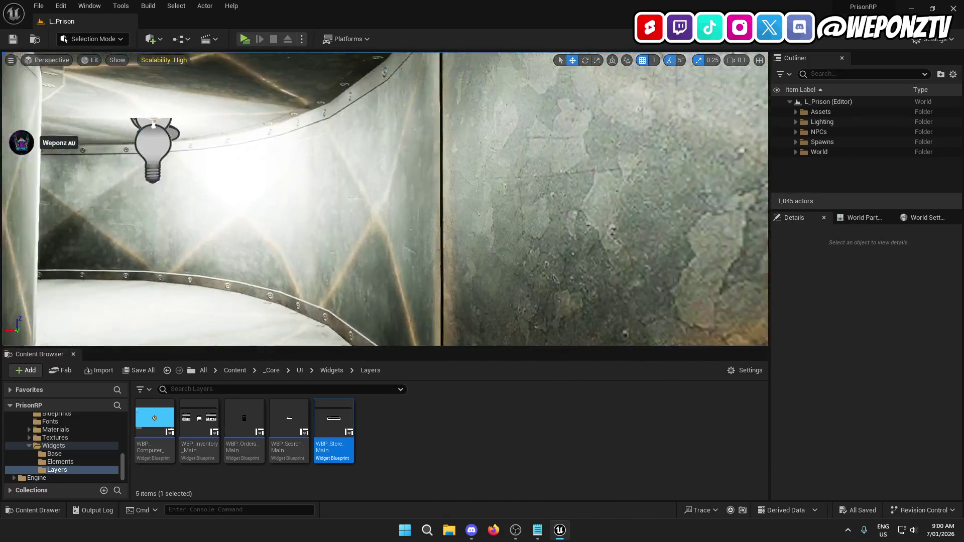
{"action": "key", "text": "w"}
{"action": "key", "text": "w"}
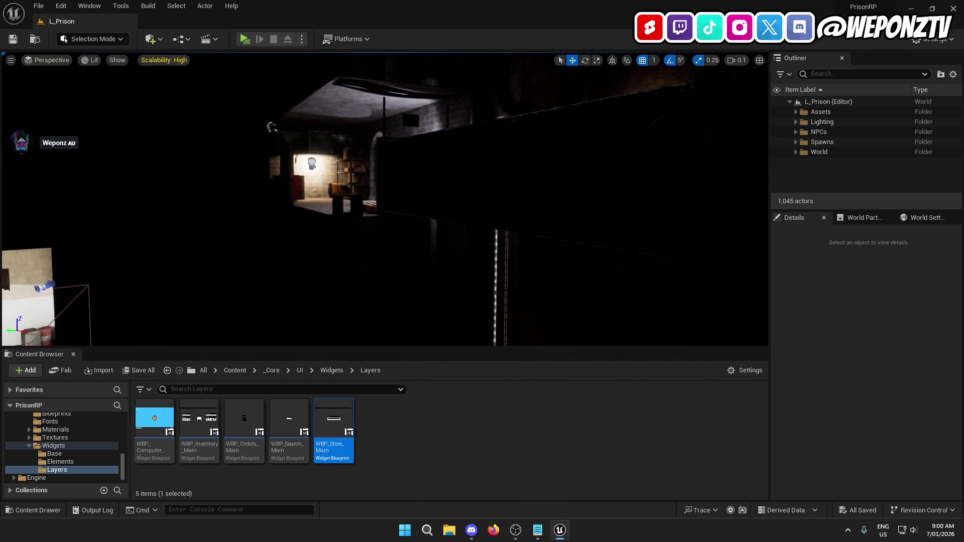
Inspect the LI_Sewer and LI_Maintenance level instances, then quit Unreal Editor
{"action": "left_click", "coordinate": [318, 175]}
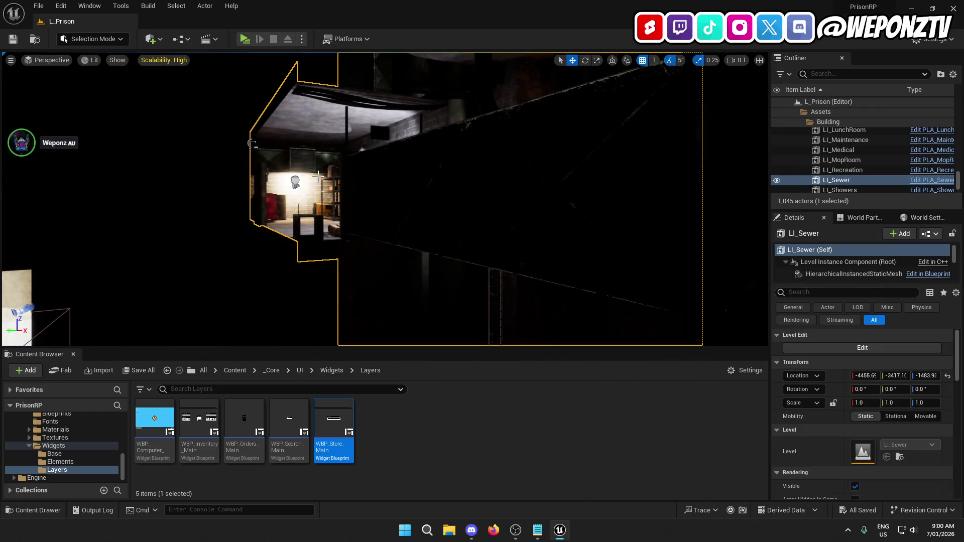
{"action": "key", "text": "s"}
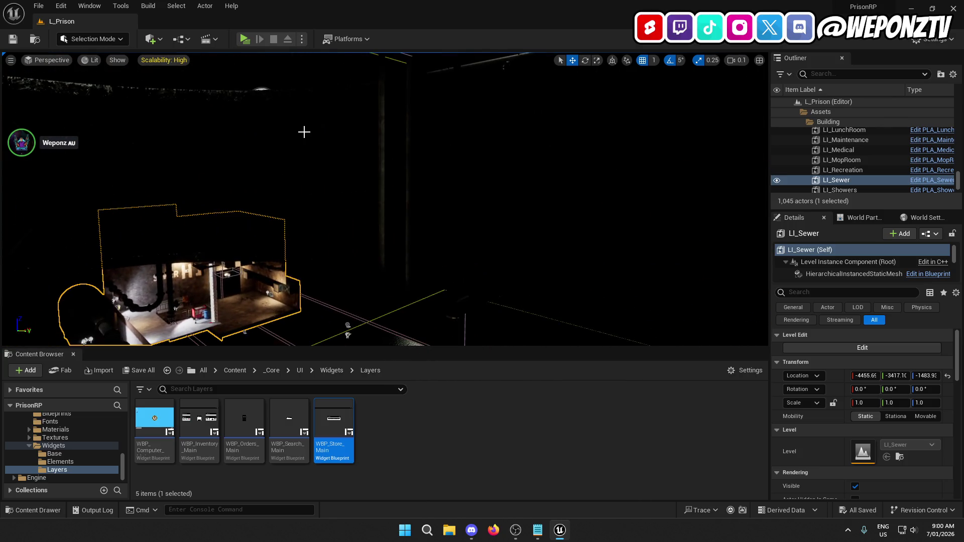
{"action": "left_click", "coordinate": [304, 133]}
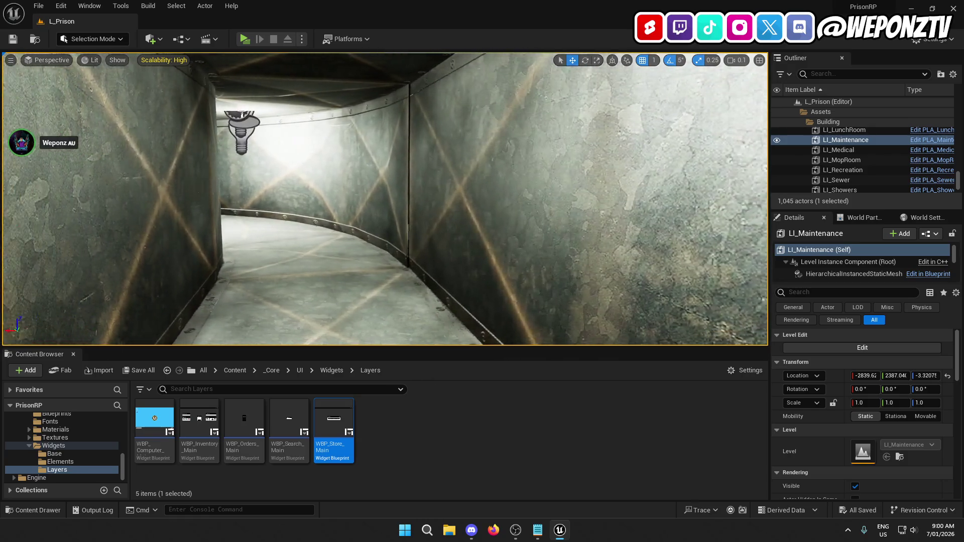
{"action": "key", "text": "w"}
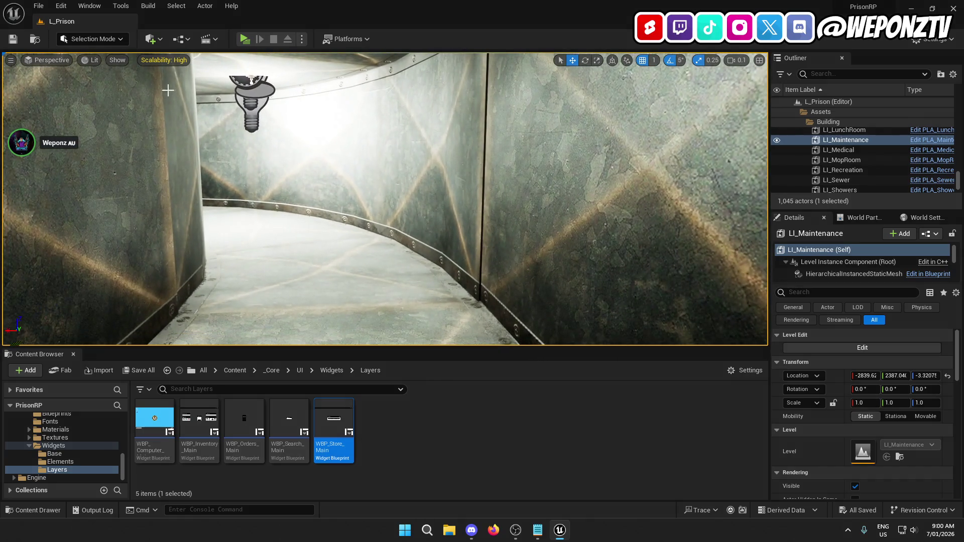
{"action": "left_click", "coordinate": [954, 9]}
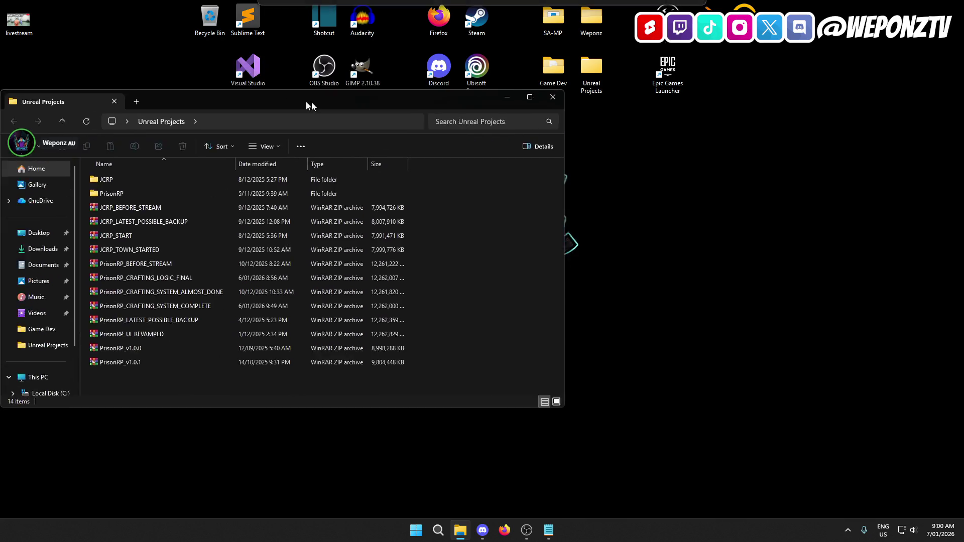
Start WinRAR's Add to archive for the PrisonRP project folder
{"action": "left_click_drag", "start_coordinate": [311, 101], "coordinate": [504, 103]}
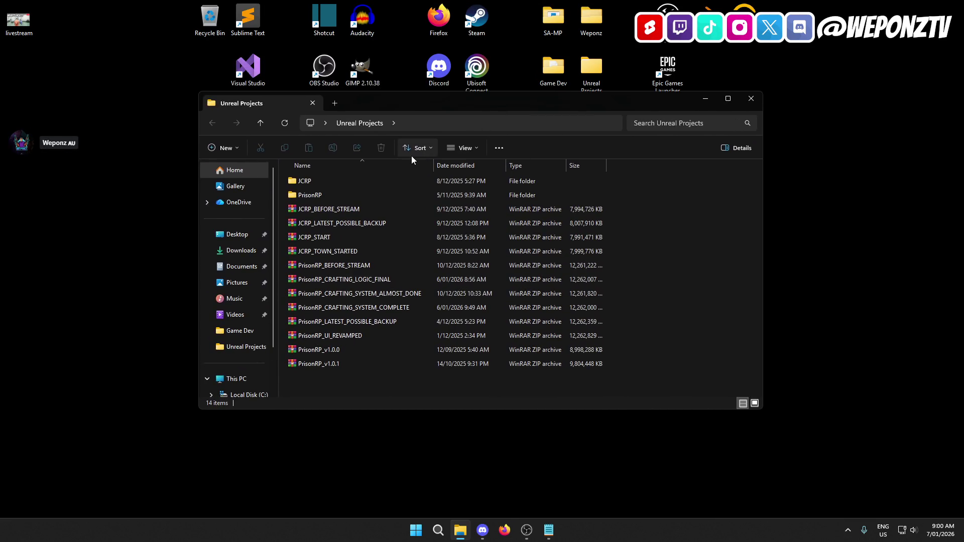
{"action": "left_click", "coordinate": [329, 191]}
{"action": "right_click", "coordinate": [329, 191]}
{"action": "mouse_move", "coordinate": [437, 380]}
{"action": "left_click", "coordinate": [497, 382]}
Create a ZIP archive named PrisonRP_CLEANUP_STARTED.zip
{"action": "left_click", "coordinate": [415, 214]}
{"action": "key", "text": "BackSpace"}
{"action": "key", "text": "BackSpace"}
{"action": "key", "text": "BackSpace"}
{"action": "type", "text": "zip"}
{"action": "left_click_drag", "start_coordinate": [414, 214], "coordinate": [384, 215]}
{"action": "left_click", "coordinate": [402, 214]}
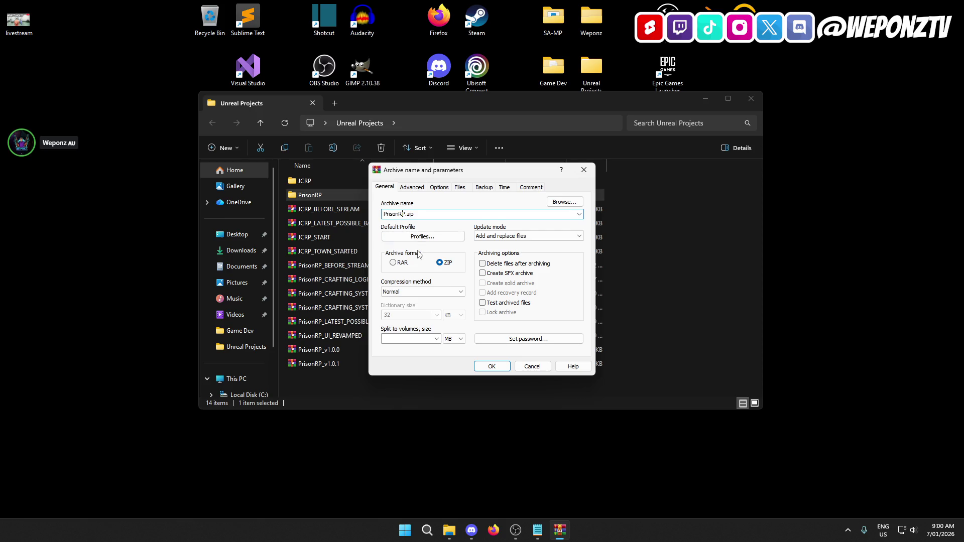
{"action": "type", "text": "_CLEANUP"}
{"action": "type", "text": "_STARTED"}
{"action": "left_click", "coordinate": [496, 363]}
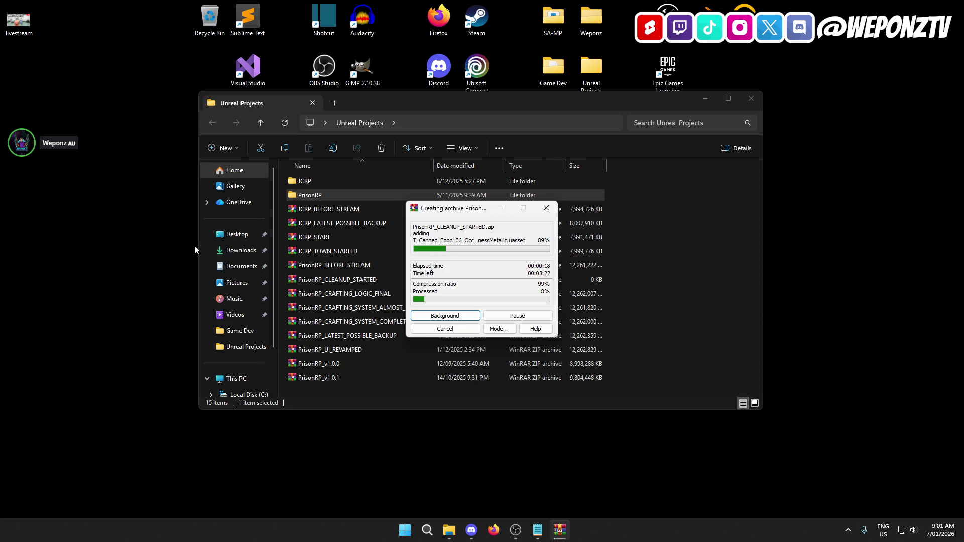
Move the 3d printer task line to sit under the drug system task
{"action": "left_click", "coordinate": [538, 532]}
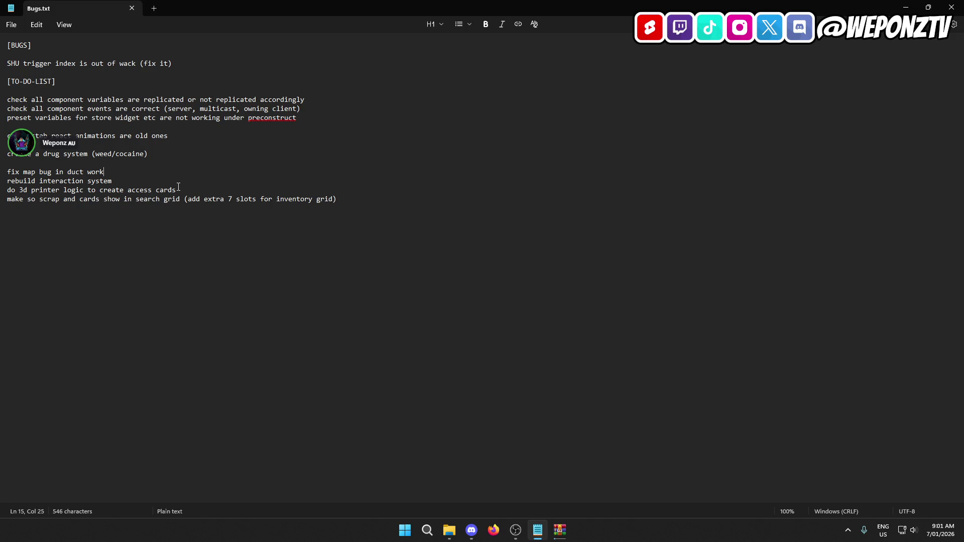
{"action": "left_click_drag", "start_coordinate": [178, 191], "coordinate": [1, 192]}
{"action": "key", "text": "ctrl+c"}
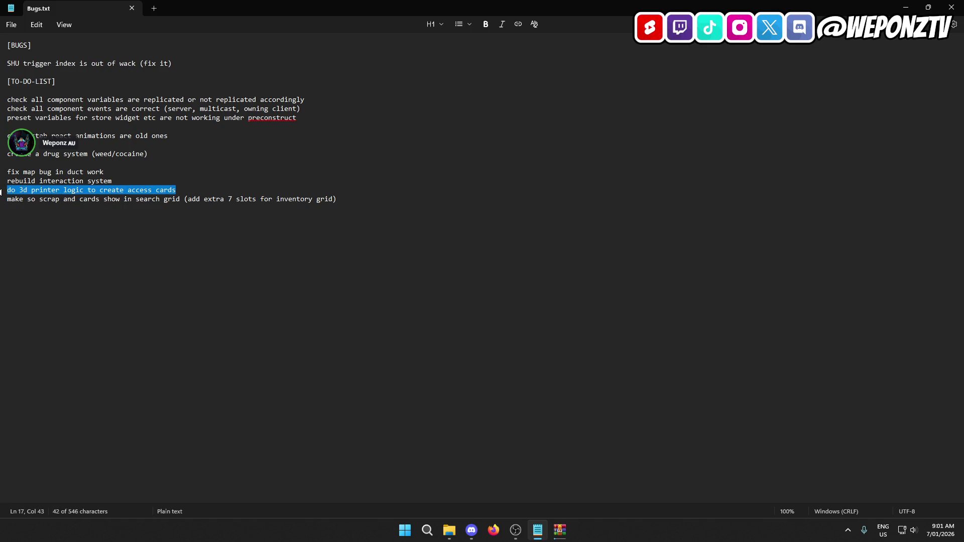
{"action": "key", "text": "BackSpace"}
{"action": "key", "text": "BackSpace"}
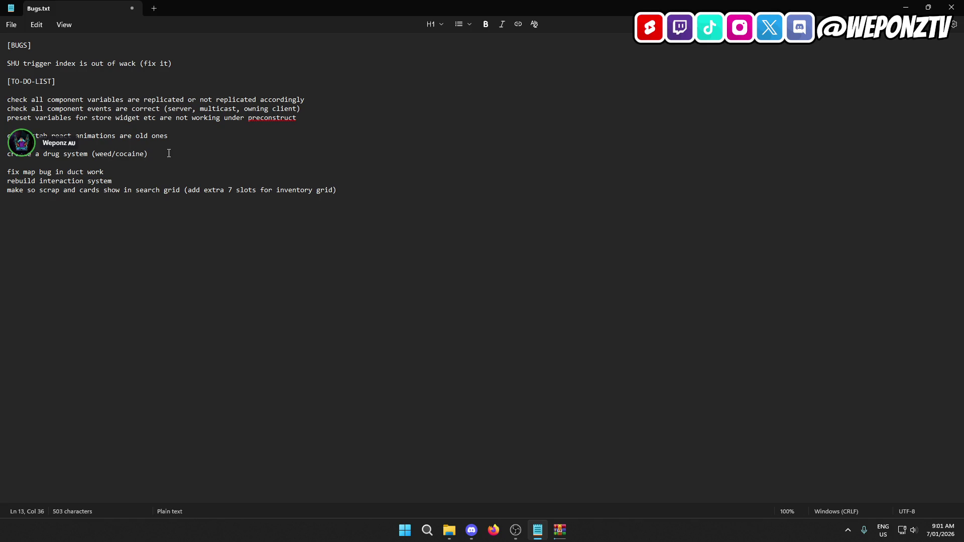
{"action": "key", "text": "Return"}
{"action": "key", "text": "ctrl+v"}
Reword the 3d printer task, changing 'do' to 'create' and the second 'create' to 'print'
{"action": "double_click", "coordinate": [14, 161]}
{"action": "type", "text": "create"}
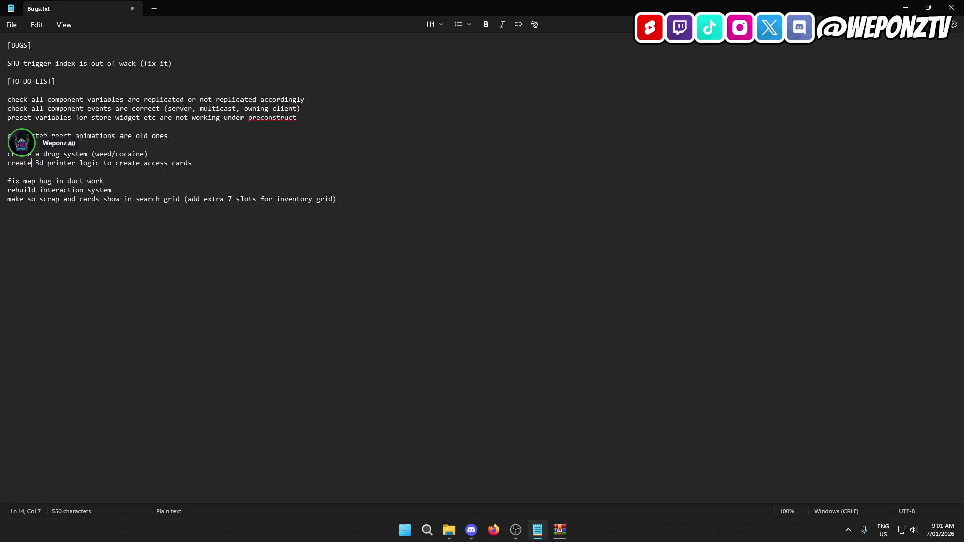
{"action": "left_click", "coordinate": [206, 164]}
{"action": "double_click", "coordinate": [126, 166]}
{"action": "type", "text": "print"}
Append '//' to the duct-work fix line and save Bugs.txt
{"action": "left_click", "coordinate": [103, 181]}
{"action": "type", "text": "//"}
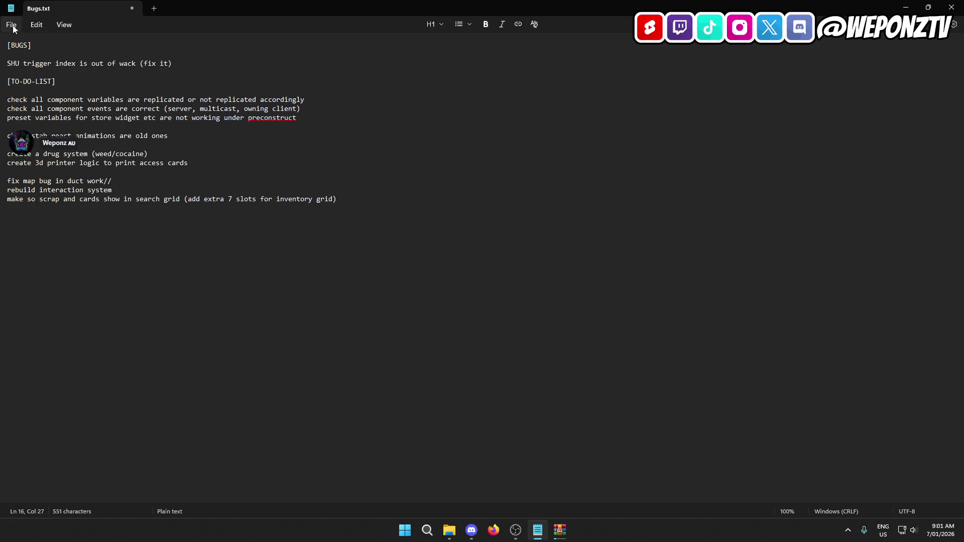
{"action": "left_click", "coordinate": [12, 25]}
{"action": "left_click", "coordinate": [16, 124]}
Select through the task lines from scrap and cards up to stab react animations
{"action": "left_click", "coordinate": [120, 190]}
{"action": "left_click_drag", "start_coordinate": [341, 203], "coordinate": [183, 217]}
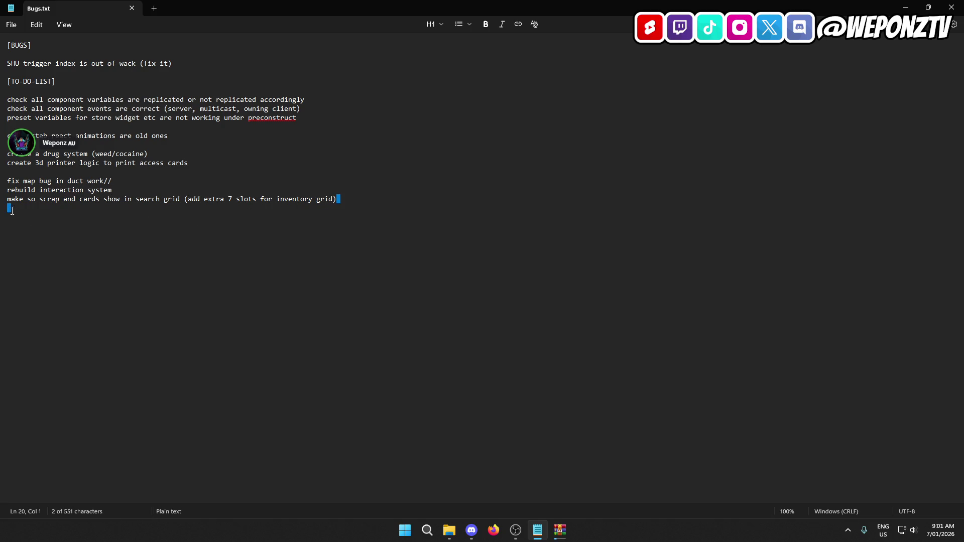
{"action": "triple_click", "coordinate": [139, 199]}
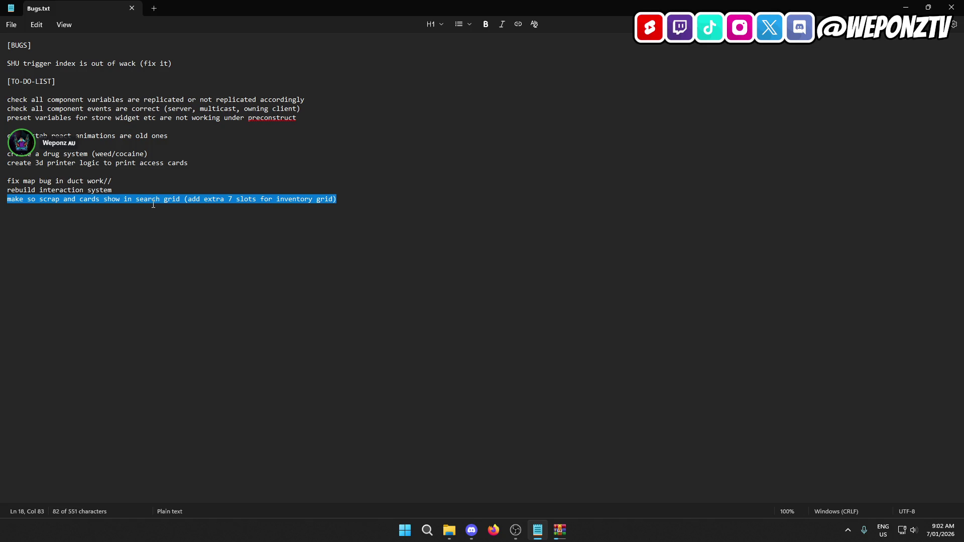
{"action": "left_click_drag", "start_coordinate": [351, 199], "coordinate": [6, 200]}
{"action": "left_click_drag", "start_coordinate": [133, 190], "coordinate": [1, 193]}
{"action": "left_click", "coordinate": [126, 182]}
{"action": "key", "text": "ctrl+shift+Left"}
{"action": "key", "text": "ctrl+shift+Left"}
{"action": "key", "text": "ctrl+shift+Left"}
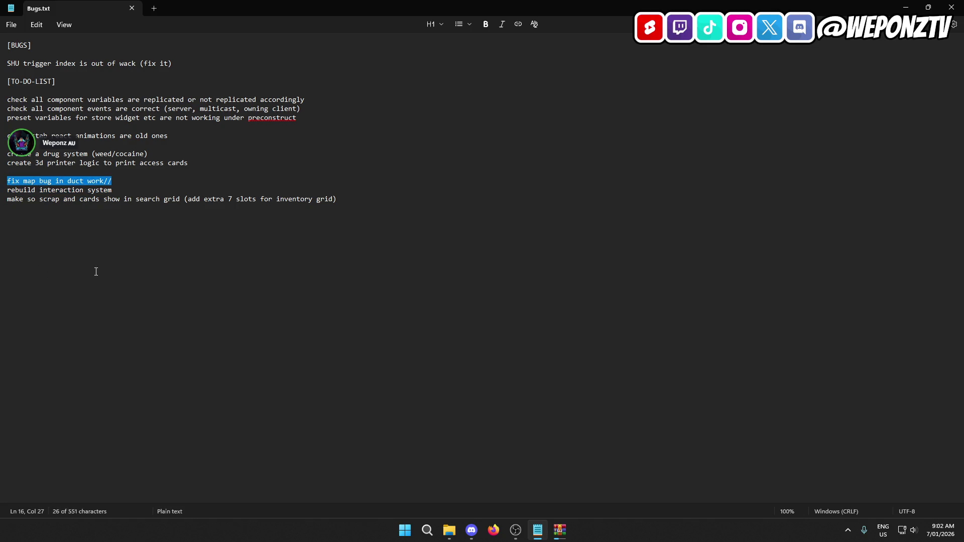
{"action": "left_click_drag", "start_coordinate": [195, 164], "coordinate": [10, 153]}
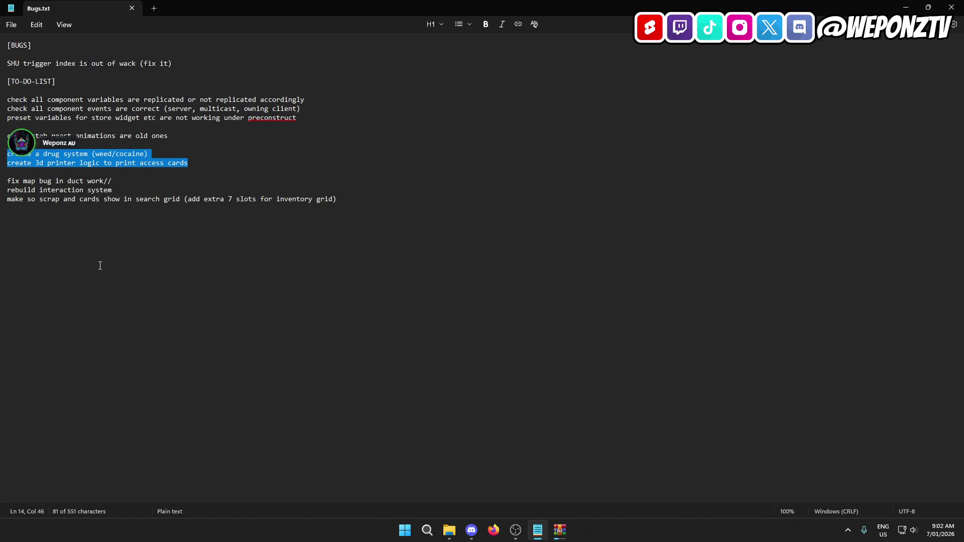
{"action": "left_click_drag", "start_coordinate": [184, 137], "coordinate": [7, 136]}
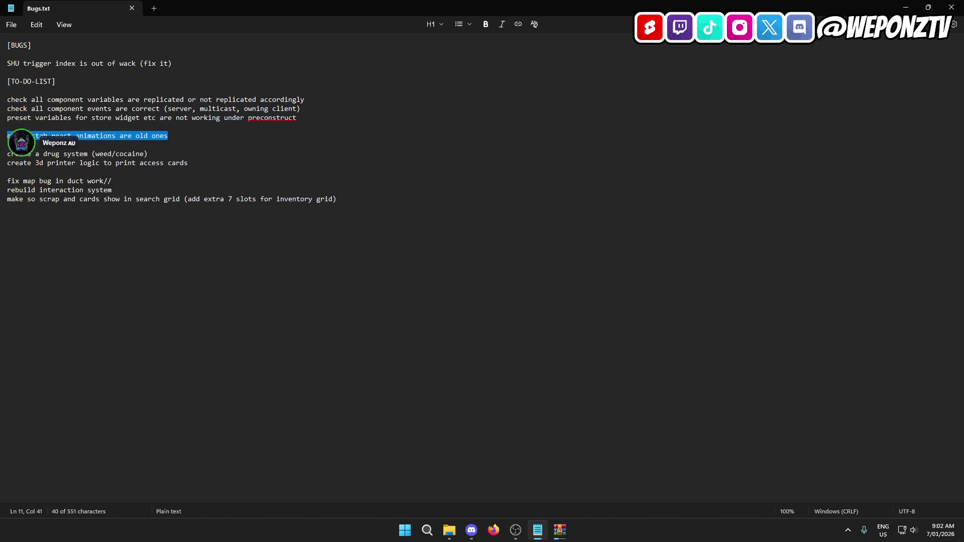
{"action": "left_click", "coordinate": [172, 136]}
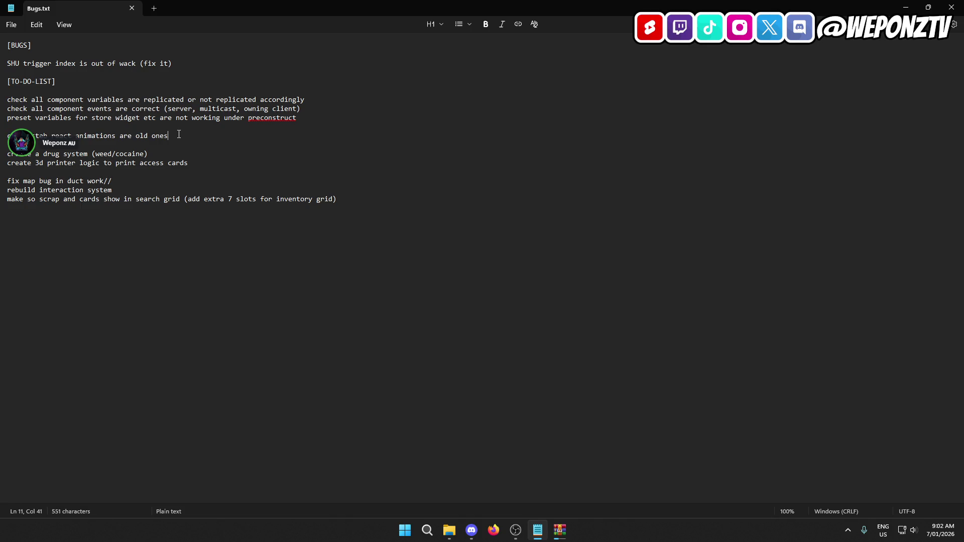
{"action": "left_click_drag", "start_coordinate": [173, 136], "coordinate": [7, 136]}
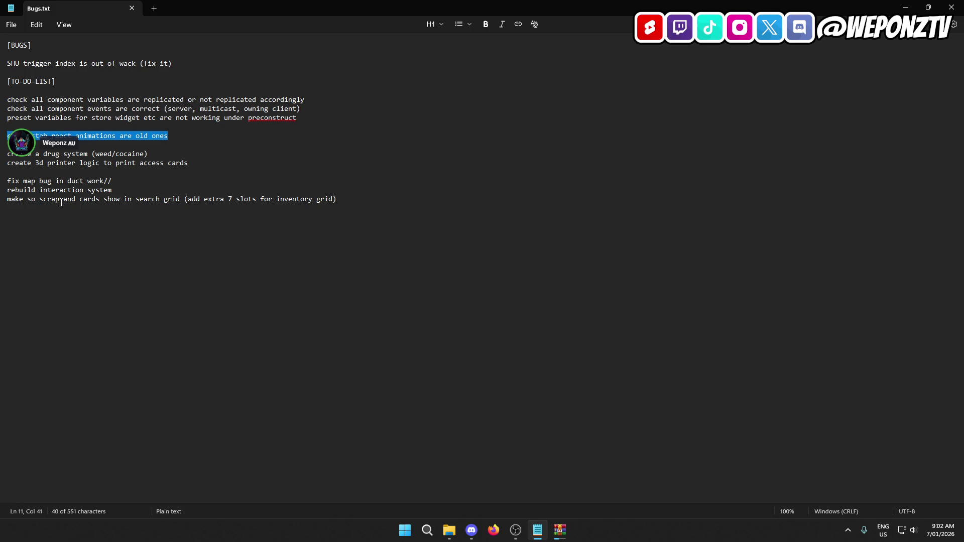
{"action": "left_click", "coordinate": [177, 135]}
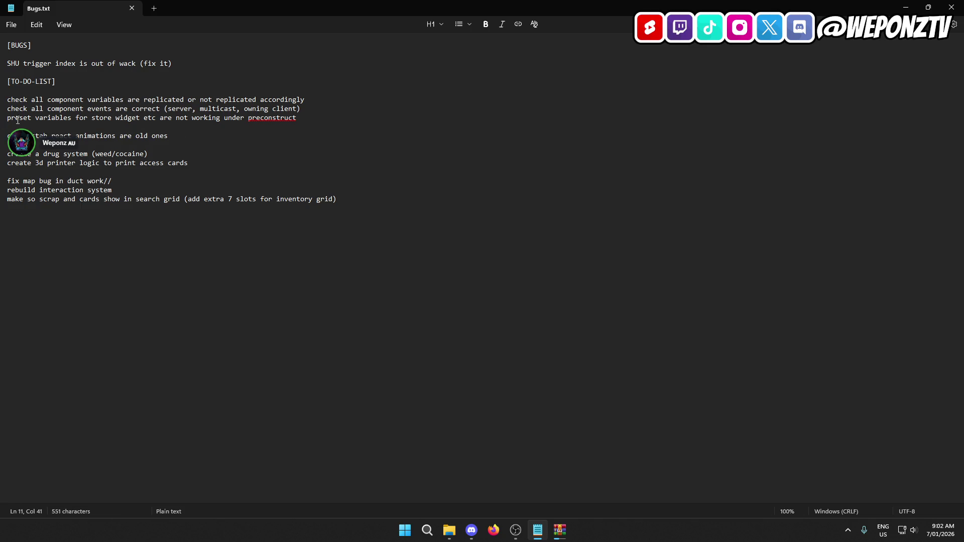
Try adding '/events' to the preset variables task, then remove it again
{"action": "mouse_move", "coordinate": [301, 118]}
{"action": "left_mouse_down"}
{"action": "mouse_move", "coordinate": [7, 108]}
{"action": "mouse_move", "coordinate": [7, 100]}
{"action": "left_mouse_up"}
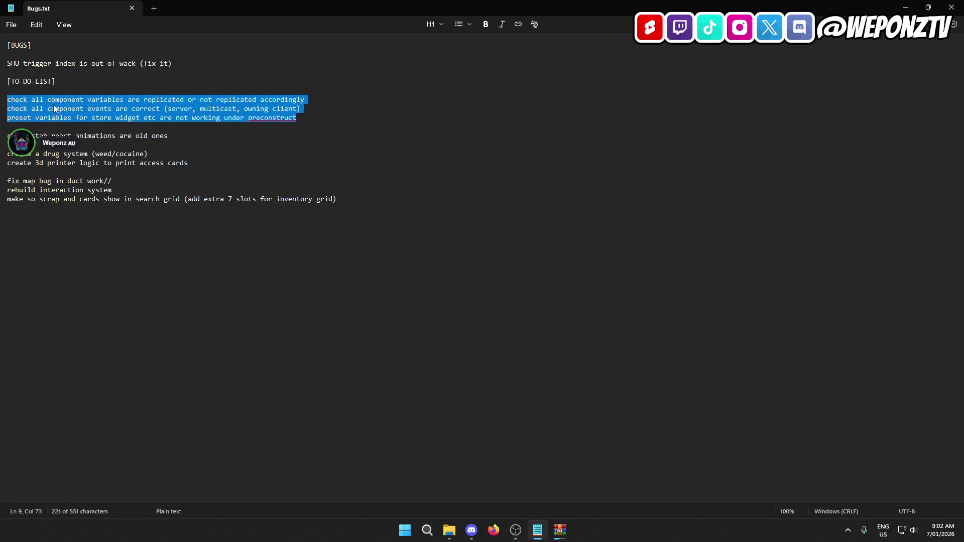
{"action": "left_click", "coordinate": [92, 102]}
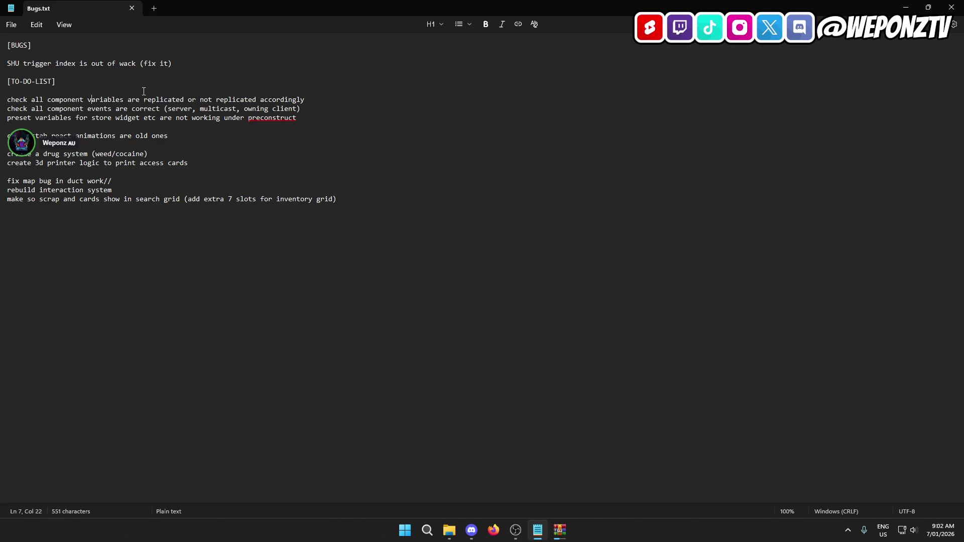
{"action": "type", "text": "/even"}
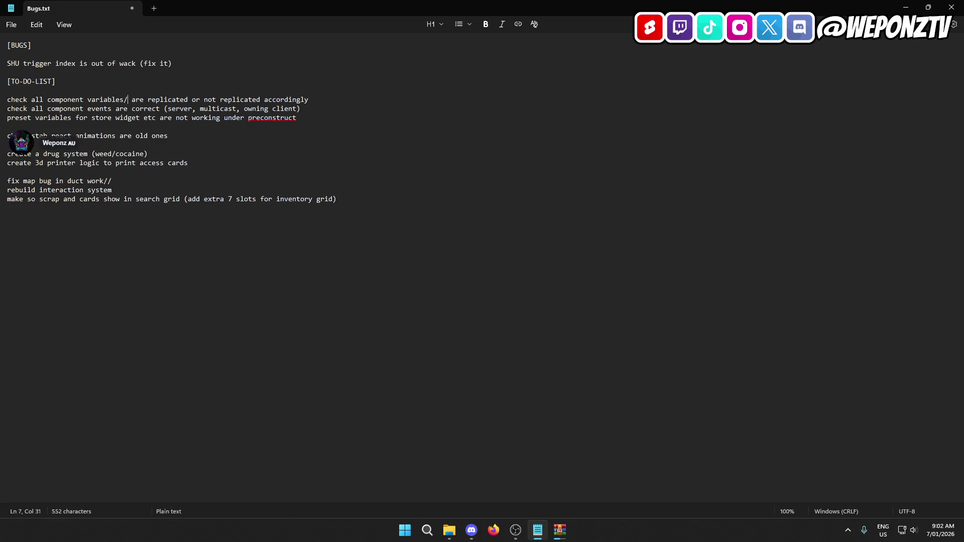
{"action": "type", "text": "ts"}
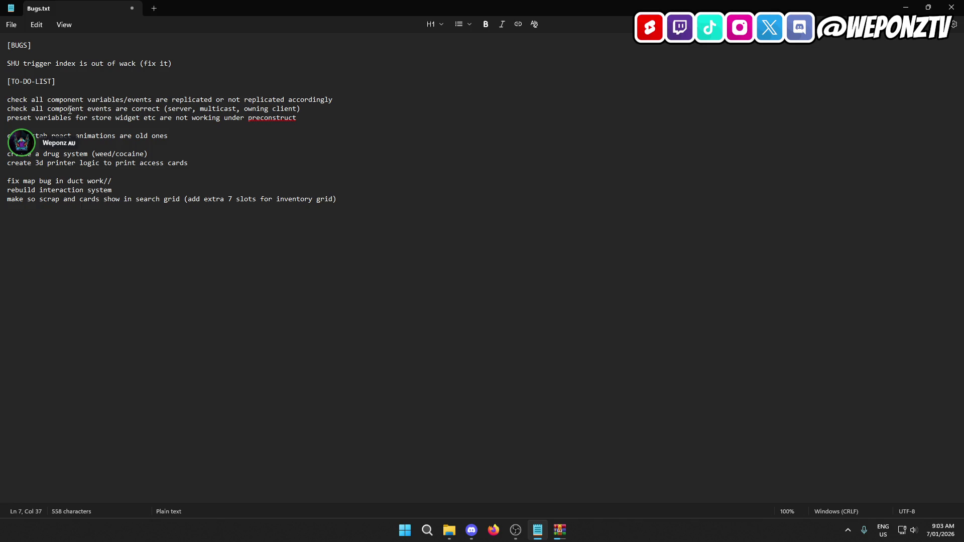
{"action": "left_click_drag", "start_coordinate": [151, 100], "coordinate": [124, 99]}
{"action": "key", "text": "BackSpace"}
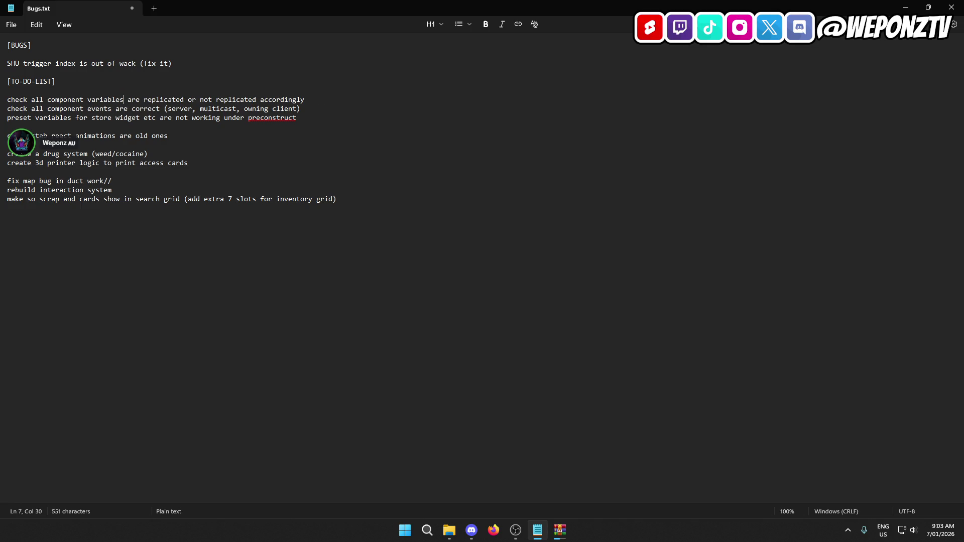
Add a '/////////////////////////////' divider line below the component events task and save
{"action": "left_click", "coordinate": [310, 107]}
{"action": "key", "text": "Return"}
{"action": "key", "text": "Return"}
{"action": "key", "text": "Return"}
{"action": "key", "text": "Down"}
{"action": "type", "text": "/////////////////////////////"}
{"action": "left_click", "coordinate": [179, 64]}
{"action": "left_click", "coordinate": [11, 25]}
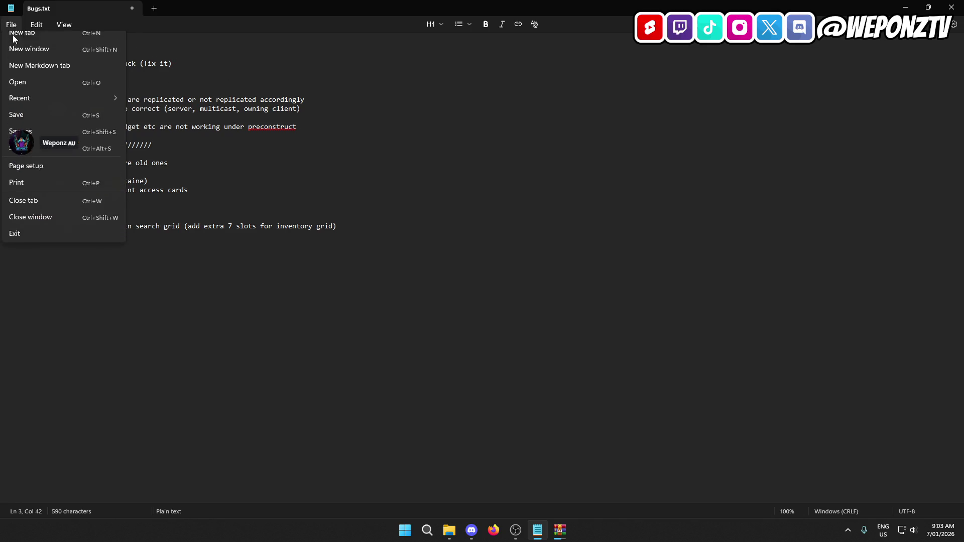
{"action": "left_click", "coordinate": [25, 115]}
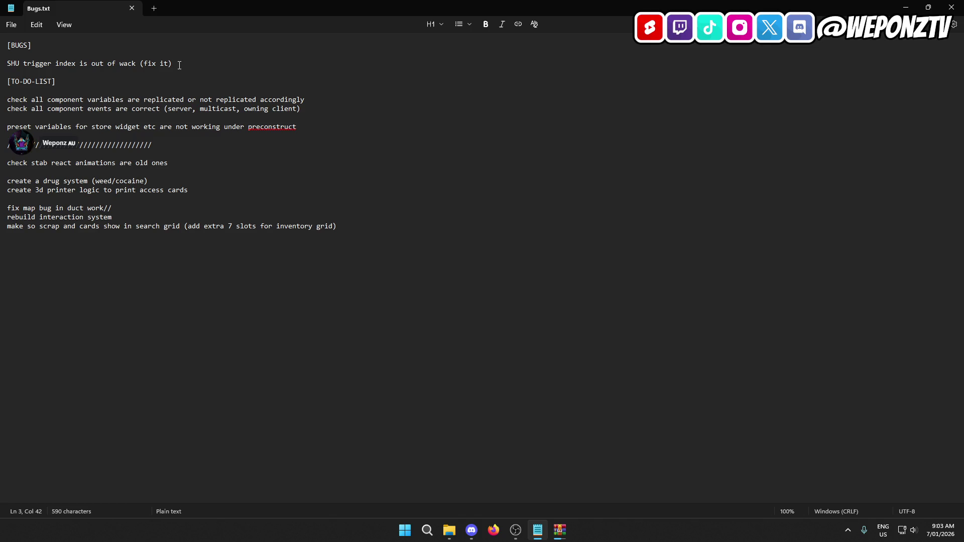
{"action": "left_click", "coordinate": [343, 226]}
Add 'create dialog system for NPCs (for multiple actions)' under the drug system task and save
{"action": "left_click", "coordinate": [91, 183], "text": "shift"}
{"action": "left_click_drag", "start_coordinate": [91, 183], "coordinate": [6, 182]}
{"action": "left_click_drag", "start_coordinate": [159, 190], "coordinate": [50, 181]}
{"action": "left_click_drag", "start_coordinate": [7, 181], "coordinate": [19, 181]}
{"action": "left_click", "coordinate": [153, 179]}
{"action": "key", "text": "Return"}
{"action": "type", "text": "c"}
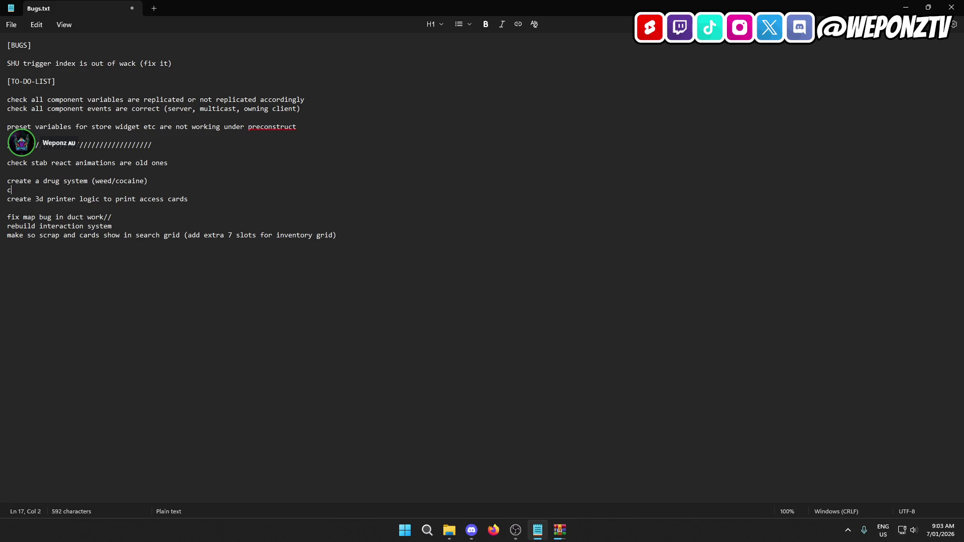
{"action": "type", "text": "reate dialog system for N"}
{"action": "type", "text": "PC"}
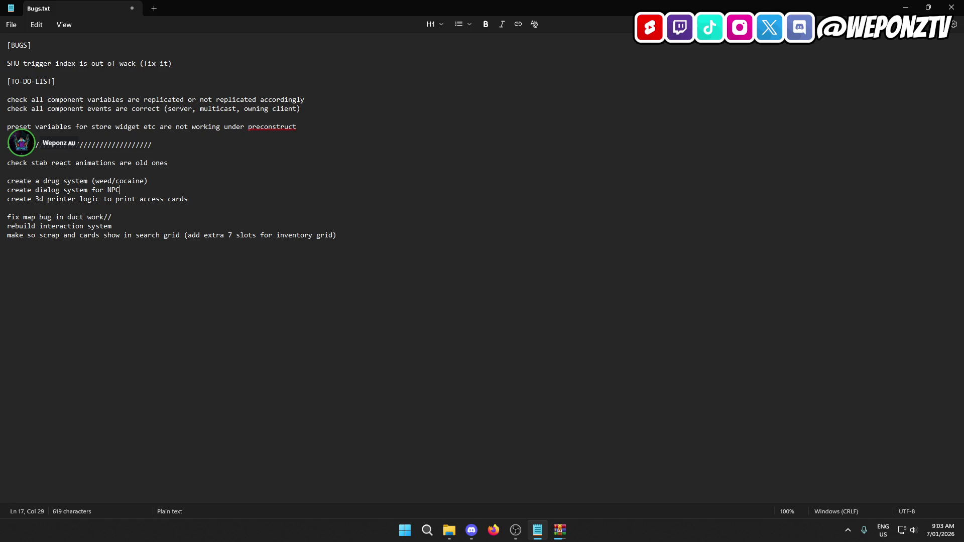
{"action": "type", "text": "s (for multip"}
{"action": "type", "text": "le actiopn"}
{"action": "key", "text": "BackSpace"}
{"action": "key", "text": "BackSpace"}
{"action": "type", "text": "ns)"}
{"action": "left_click", "coordinate": [11, 24]}
{"action": "left_click", "coordinate": [26, 123]}
Append 'etc.' to the end of the 3d printer task and save Bugs.txt
{"action": "mouse_move", "coordinate": [198, 199]}
{"action": "left_mouse_down"}
{"action": "mouse_move", "coordinate": [10, 193]}
{"action": "mouse_move", "coordinate": [11, 201]}
{"action": "left_mouse_up"}
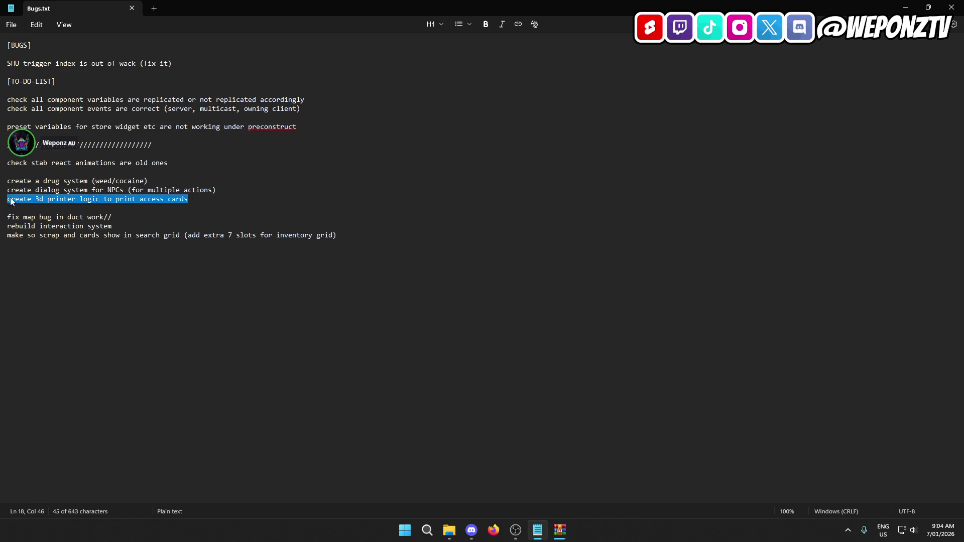
{"action": "left_click", "coordinate": [71, 200]}
{"action": "left_click", "coordinate": [195, 201]}
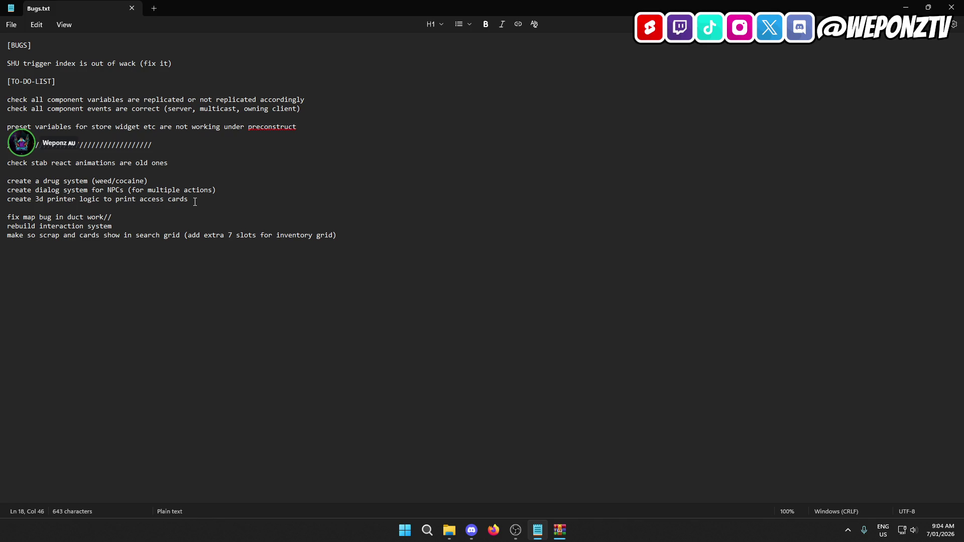
{"action": "type", "text": " etc."}
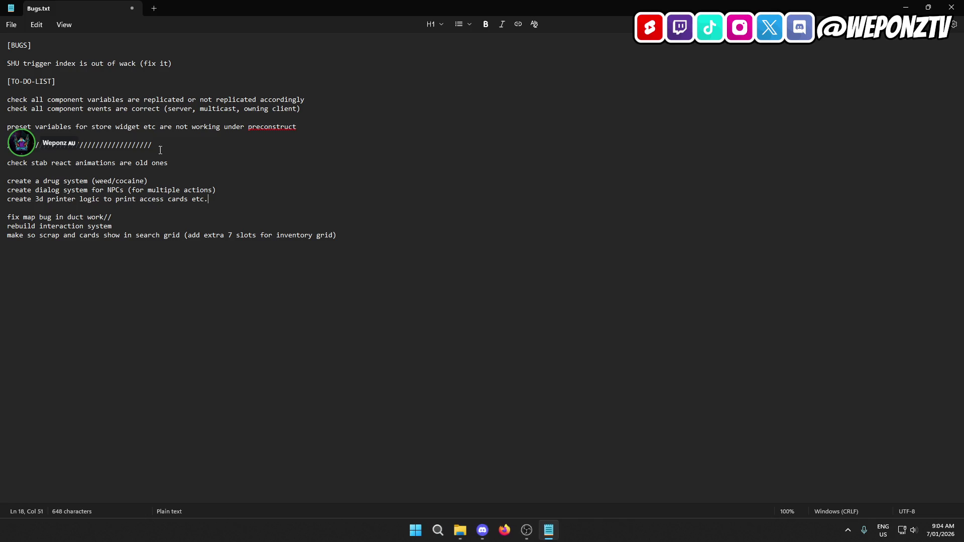
{"action": "left_click", "coordinate": [11, 25]}
{"action": "left_click", "coordinate": [30, 125]}
Close the Bugs.txt Notepad window
{"action": "left_click", "coordinate": [348, 230]}
{"action": "left_click", "coordinate": [122, 228]}
{"action": "left_click", "coordinate": [348, 233]}
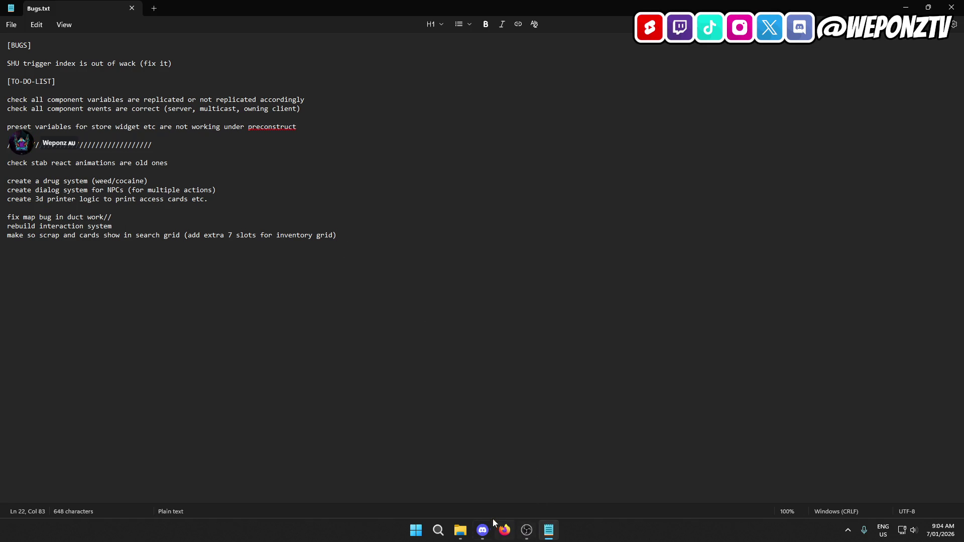
{"action": "left_click", "coordinate": [19, 25]}
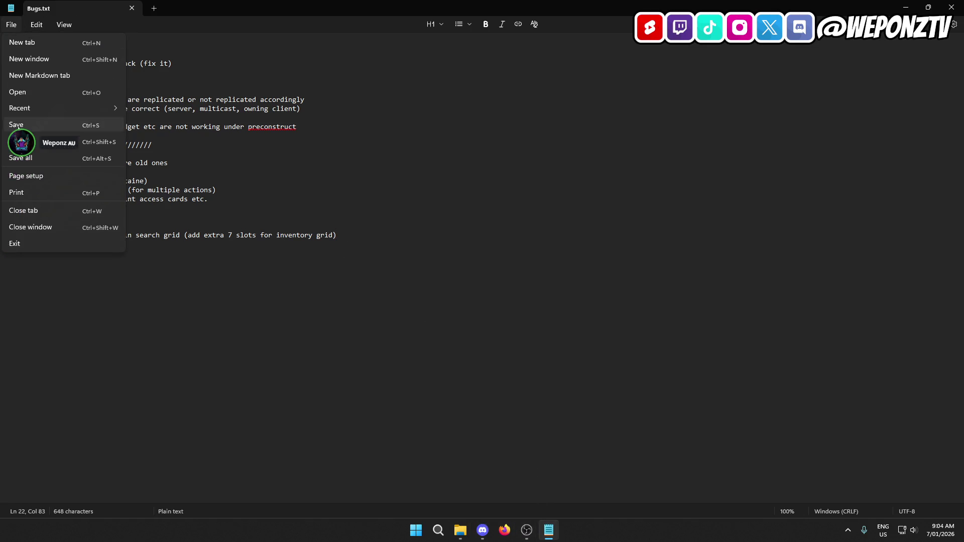
{"action": "left_click", "coordinate": [174, 128]}
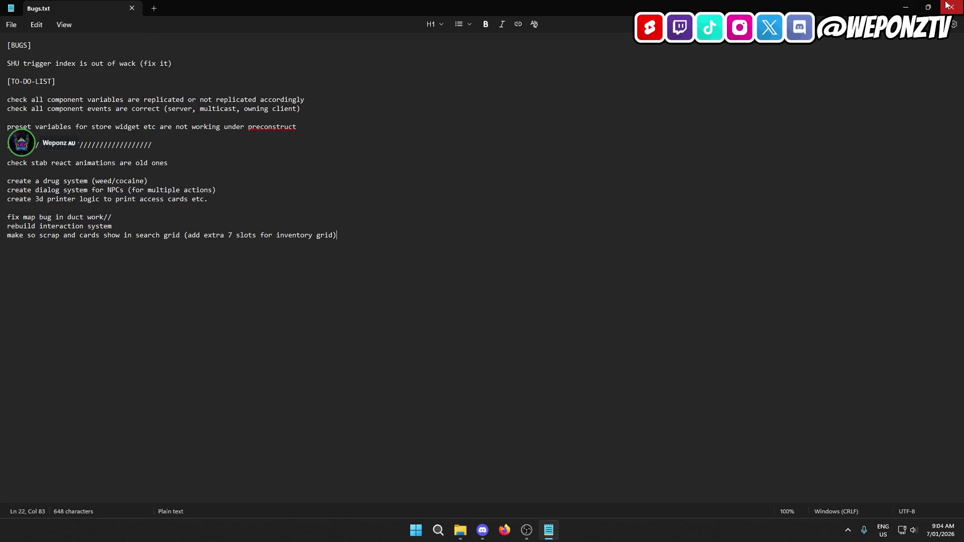
{"action": "left_click", "coordinate": [952, 7]}
Close Bugs.txt and delete the old PrisonRP_CLEANUP_STARTED archive
{"action": "left_click", "coordinate": [337, 196]}
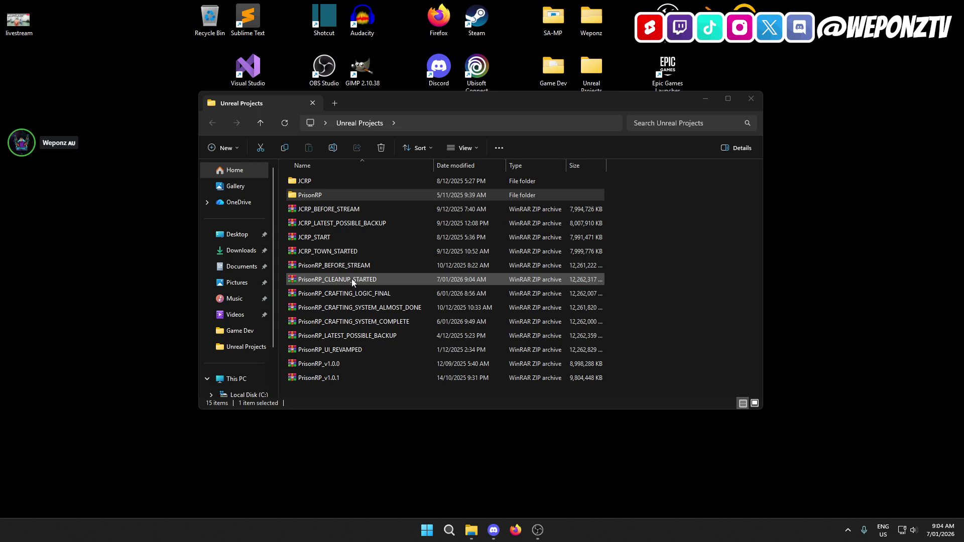
{"action": "left_click", "coordinate": [338, 280]}
{"action": "left_click", "coordinate": [382, 148]}
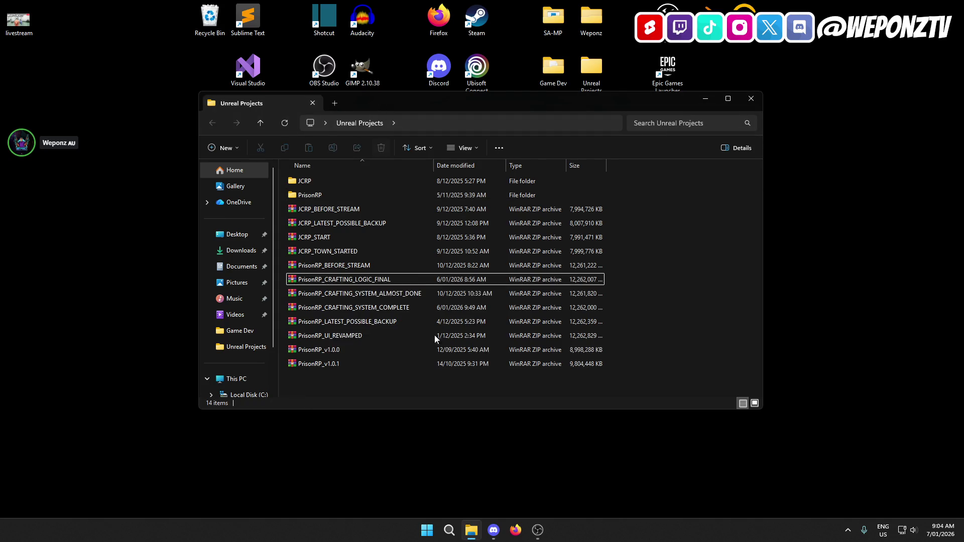
Archive the PrisonRP folder with WinRAR as ZIP named PrisonRP_CLEANUP_STARTED.zip
{"action": "right_click", "coordinate": [331, 192]}
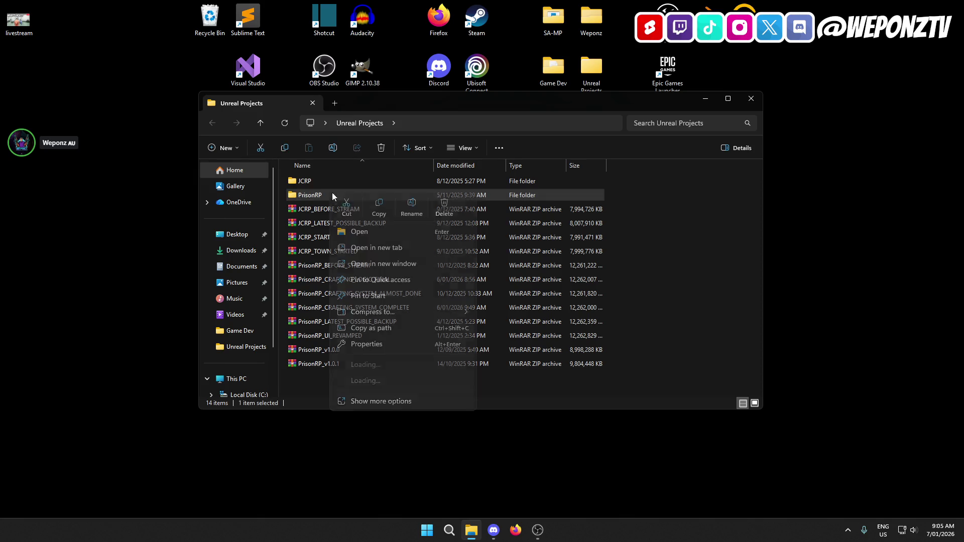
{"action": "mouse_move", "coordinate": [434, 380]}
{"action": "left_click", "coordinate": [507, 383]}
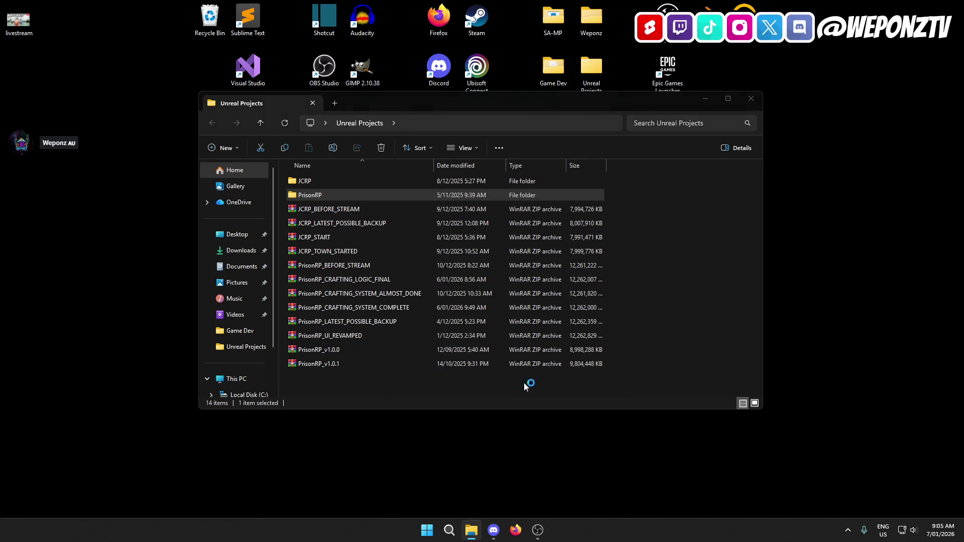
{"action": "left_click", "coordinate": [440, 262]}
{"action": "left_click", "coordinate": [403, 215]}
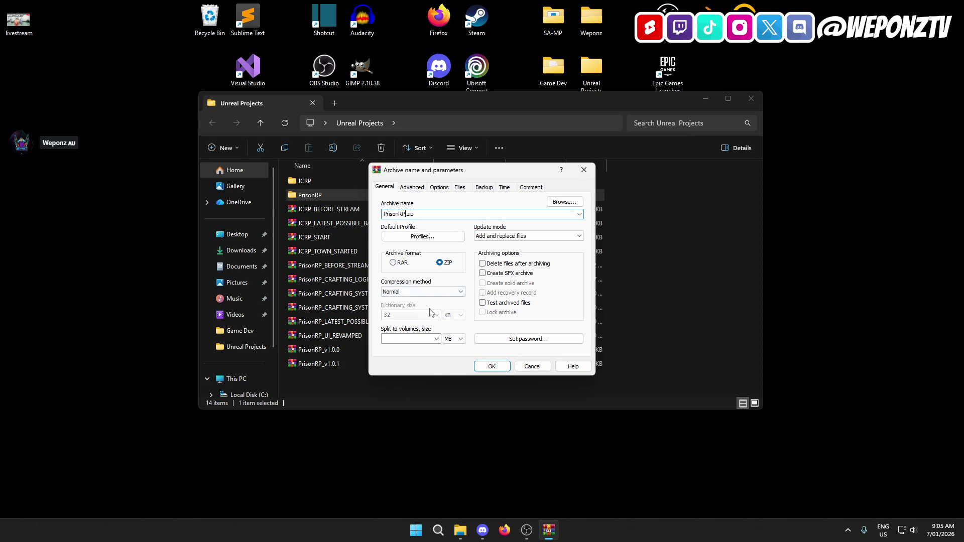
{"action": "type", "text": "_CLEANUP"}
{"action": "type", "text": "_STARTED"}
{"action": "key", "text": "Return"}
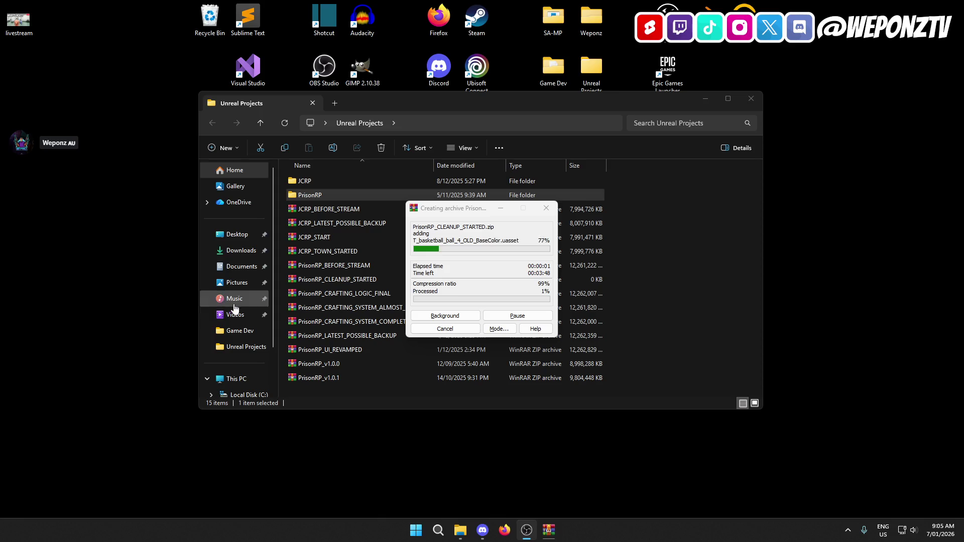
Let the PrisonRP_CLEANUP_STARTED.zip backup finish, then open the PrisonRP project folder
{"action": "mouse_move", "coordinate": [484, 529]}
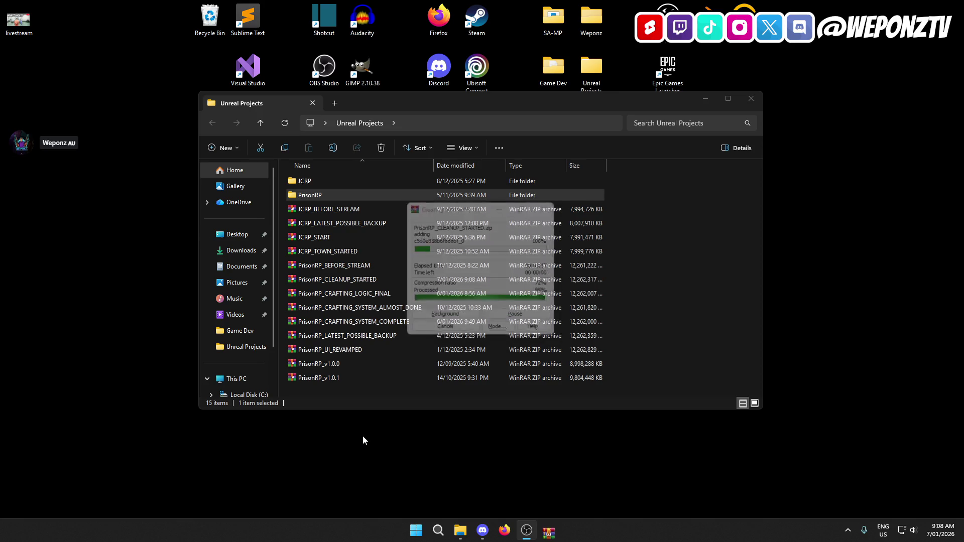
{"action": "double_click", "coordinate": [345, 195]}
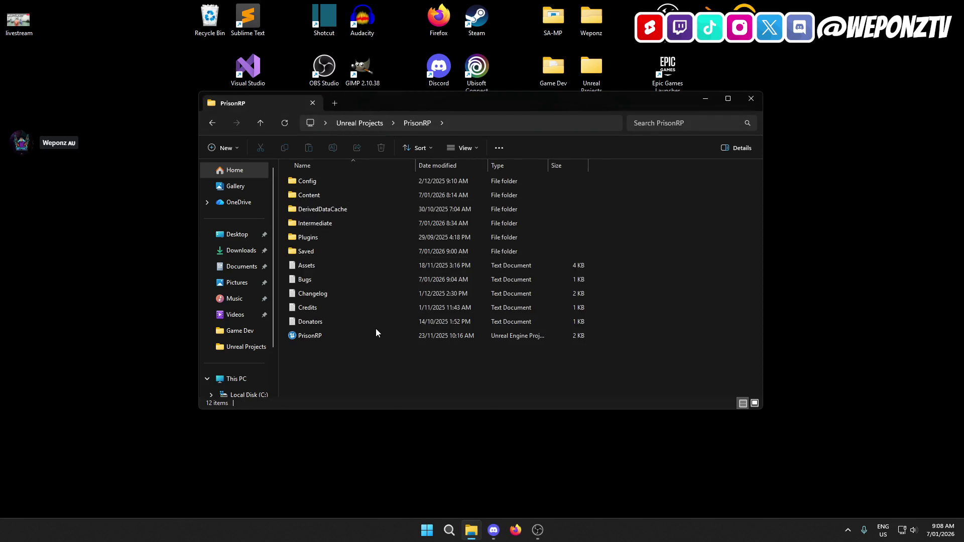
Launch PrisonRP.uproject and open Bugs.txt at the duct work line
{"action": "left_click", "coordinate": [363, 333]}
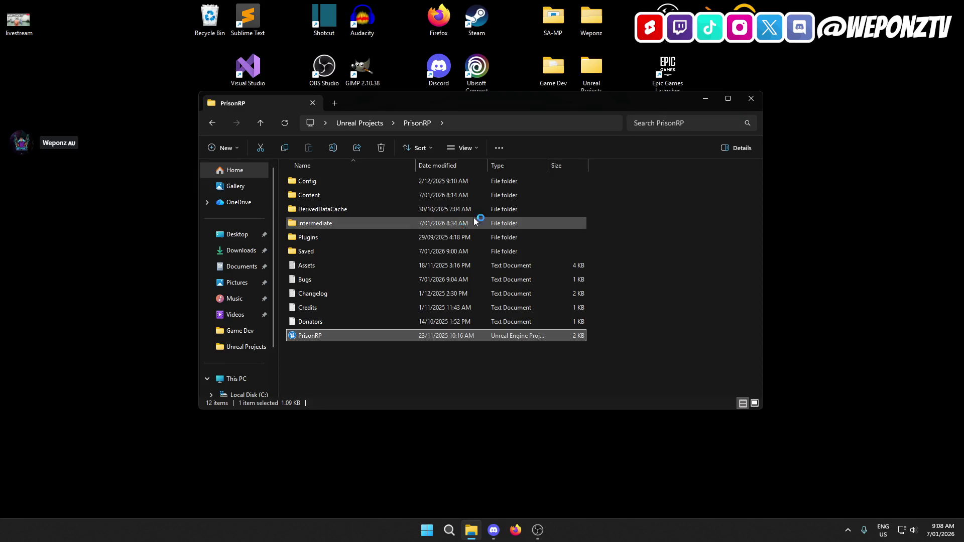
{"action": "double_click", "coordinate": [364, 277]}
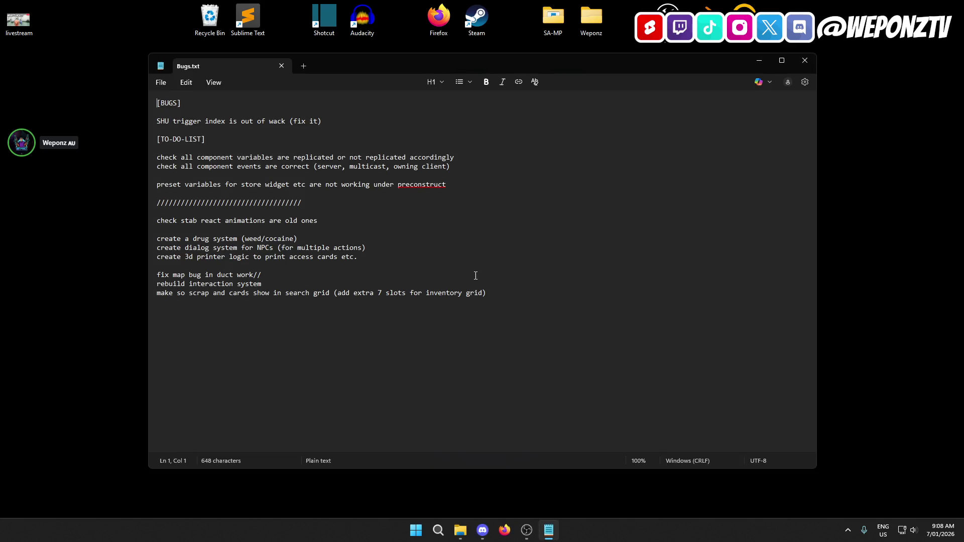
{"action": "left_click", "coordinate": [301, 275]}
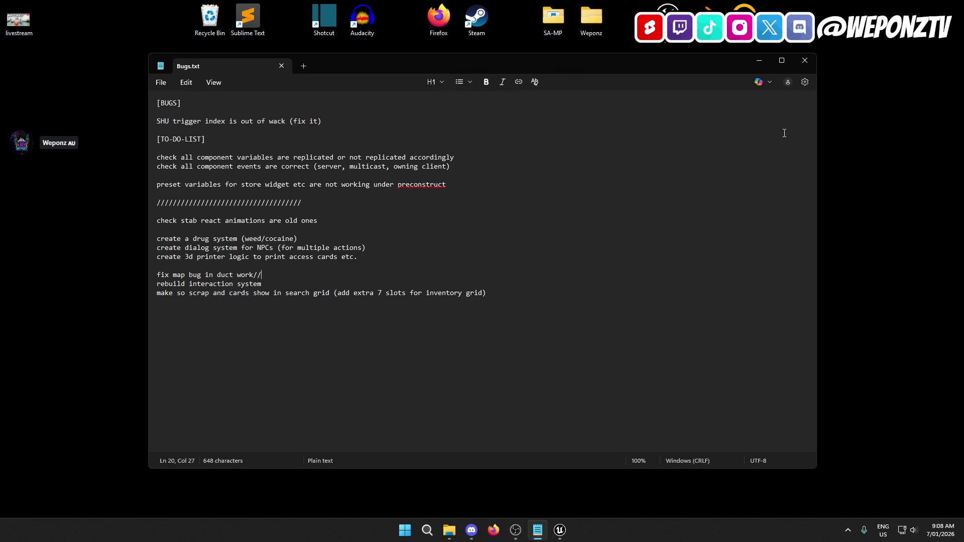
Close Bugs.txt and the folder, then reopen Bugs.txt from Unreal Projects > PrisonRP
{"action": "left_click", "coordinate": [808, 62]}
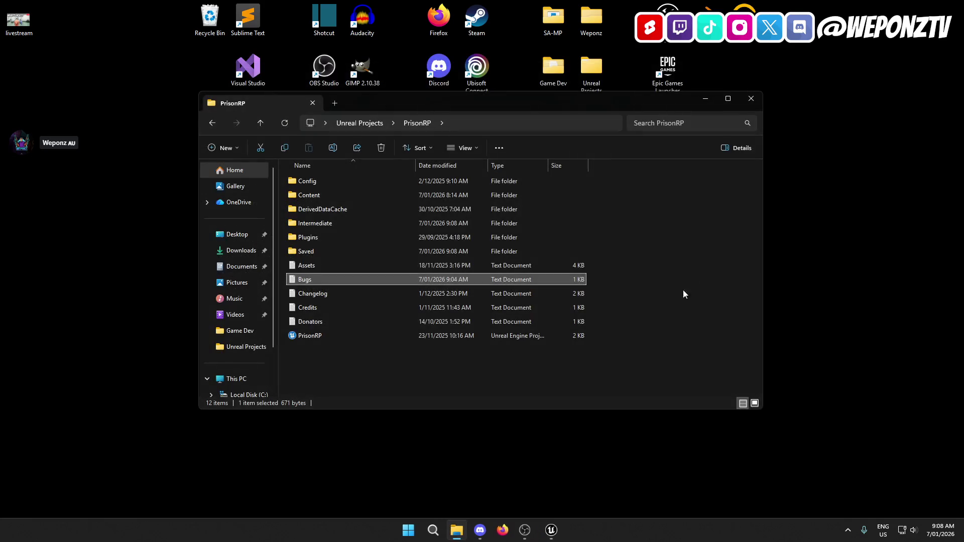
{"action": "left_click", "coordinate": [754, 100]}
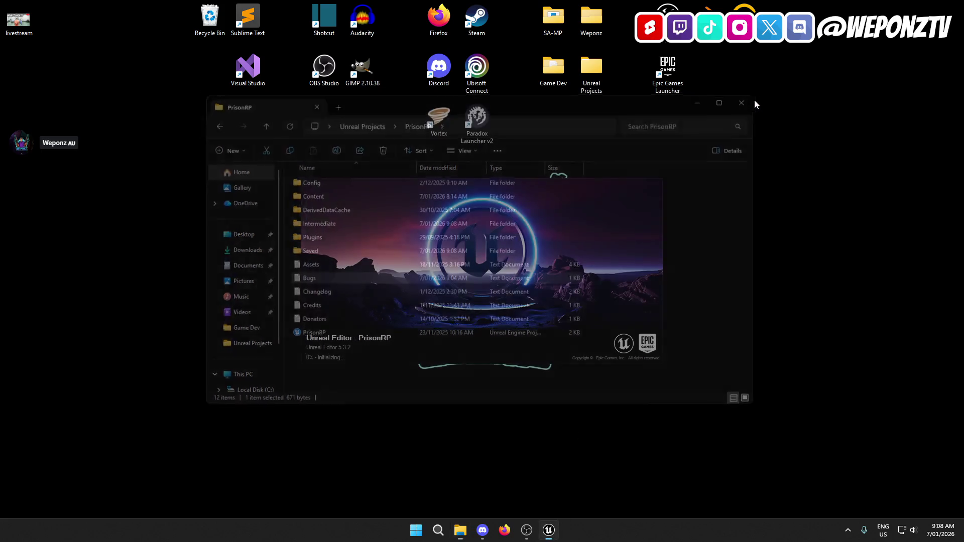
{"action": "double_click", "coordinate": [595, 67]}
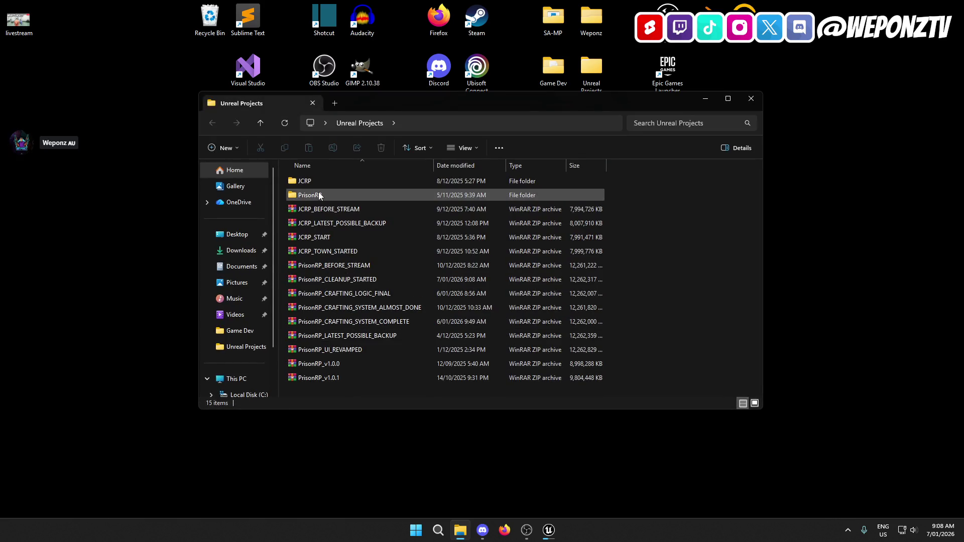
{"action": "double_click", "coordinate": [320, 196]}
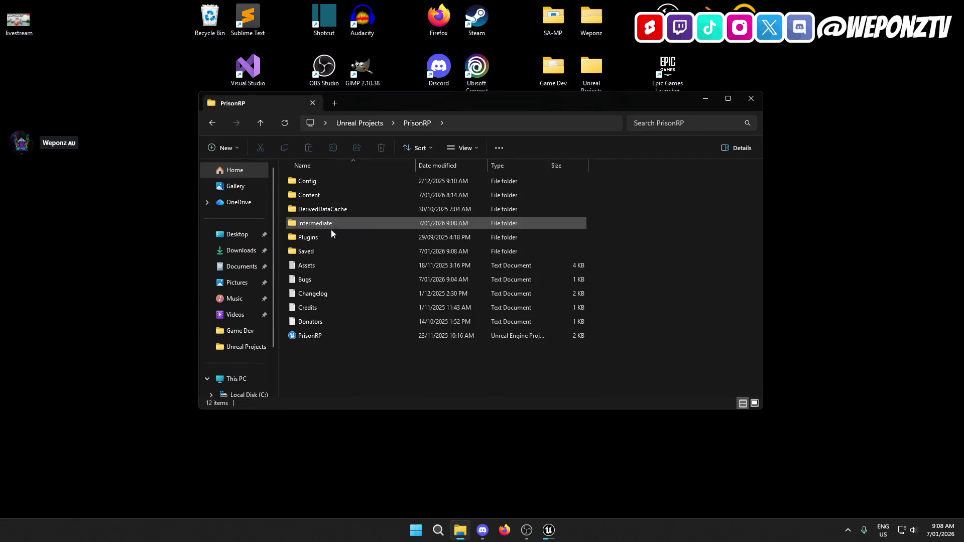
{"action": "double_click", "coordinate": [338, 280]}
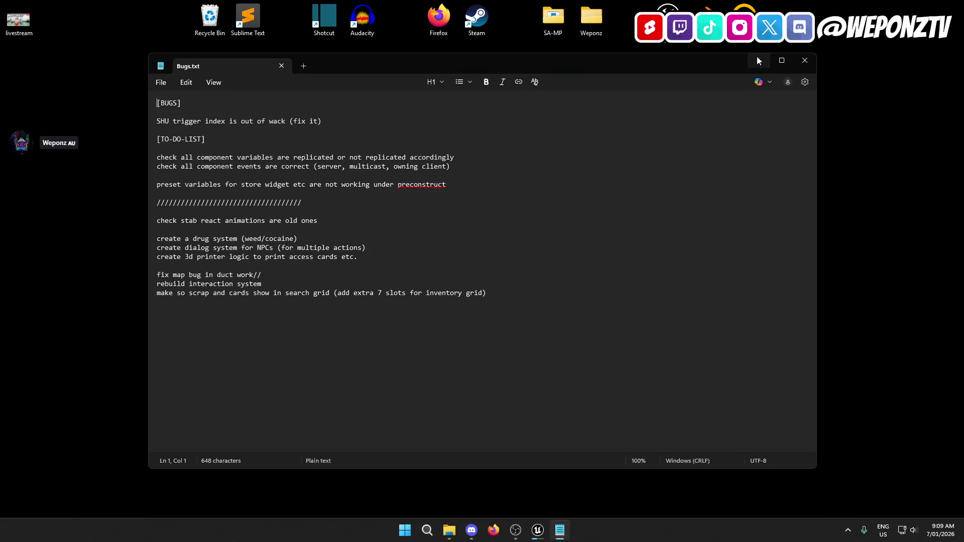
Move the preset variables line under the SHU trigger bug in Bugs.txt and save
{"action": "left_click", "coordinate": [759, 61]}
{"action": "left_click", "coordinate": [750, 100]}
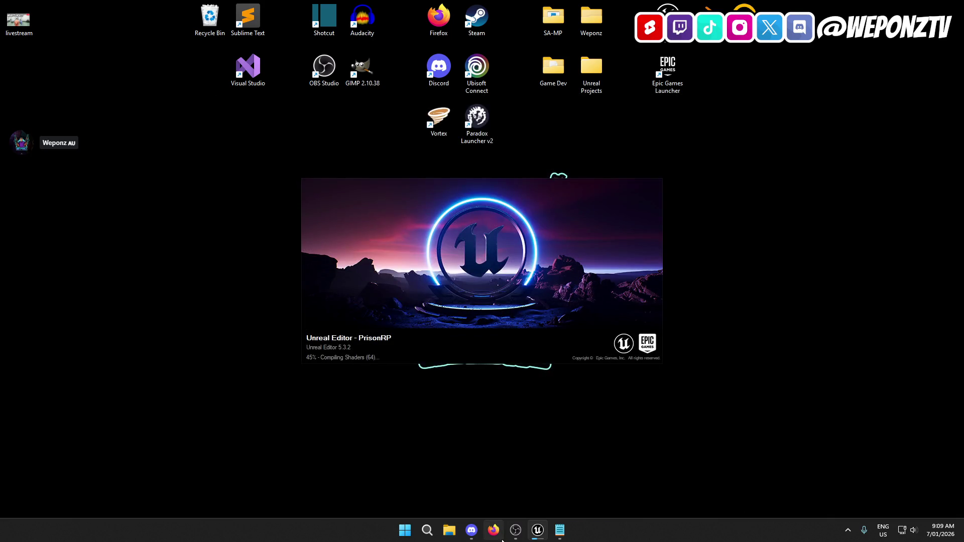
{"action": "left_click", "coordinate": [559, 534]}
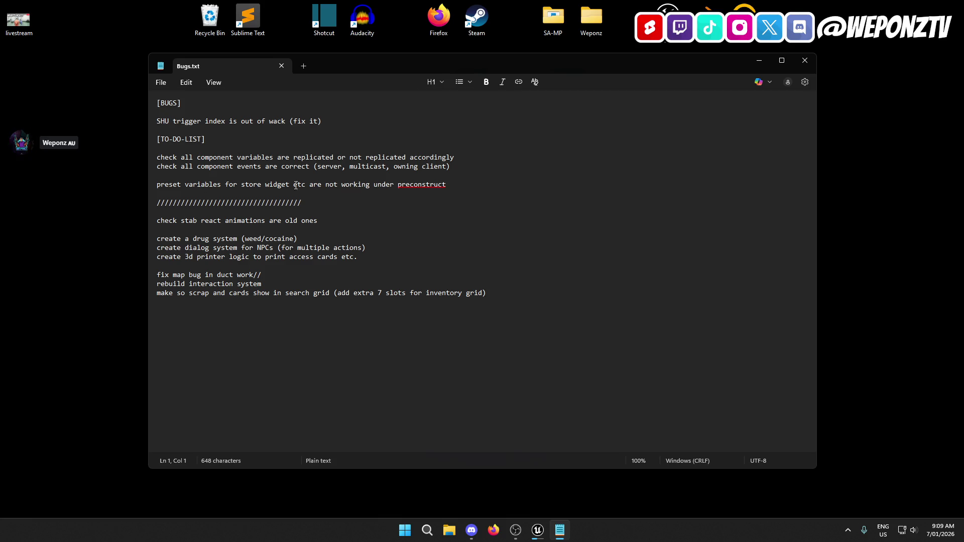
{"action": "mouse_move", "coordinate": [452, 185]}
{"action": "left_mouse_down"}
{"action": "mouse_move", "coordinate": [241, 203]}
{"action": "mouse_move", "coordinate": [147, 187]}
{"action": "left_mouse_up"}
{"action": "key", "text": "BackSpace"}
{"action": "key", "text": "BackSpace"}
{"action": "key", "text": "BackSpace"}
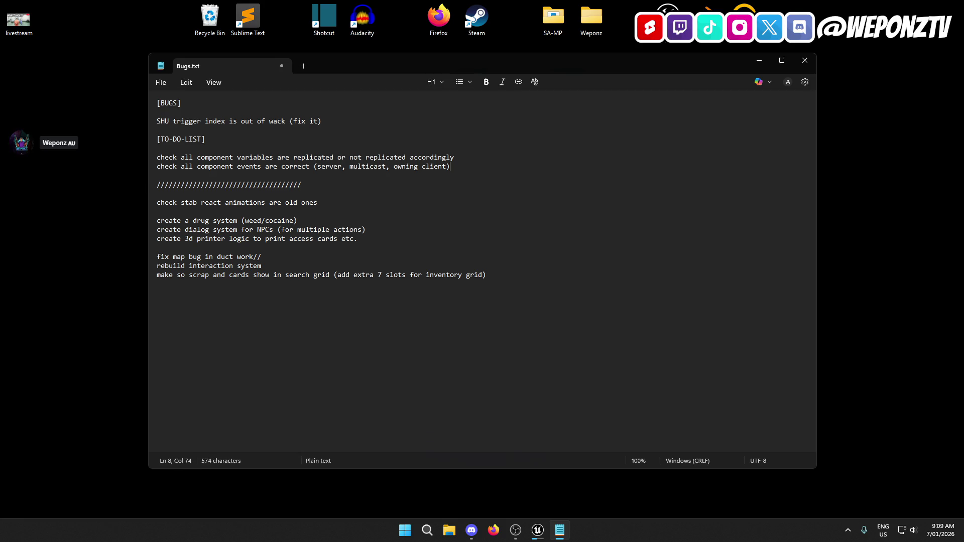
{"action": "left_click", "coordinate": [331, 121]}
{"action": "key", "text": "Return"}
{"action": "type", "text": "preset variables for store widget etc are not working under preconstruct"}
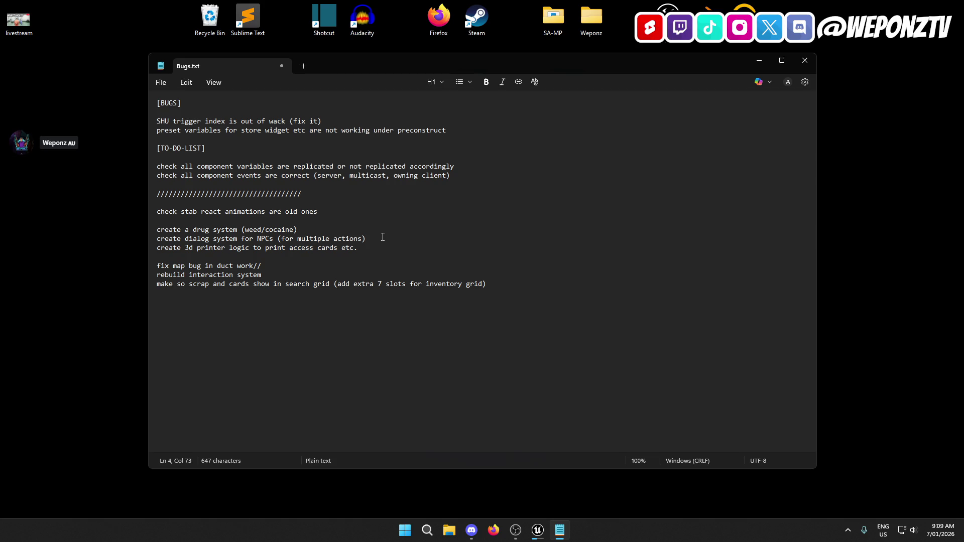
{"action": "left_click", "coordinate": [309, 260]}
{"action": "left_click", "coordinate": [162, 83]}
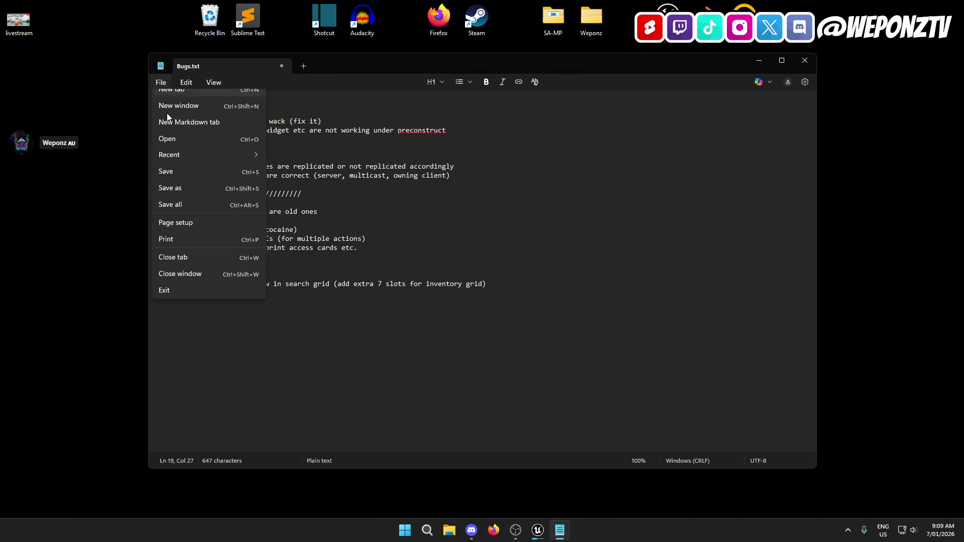
{"action": "left_click", "coordinate": [177, 181]}
Review the component-check and create task lines, restoring the create tasks after deleting them
{"action": "left_click", "coordinate": [455, 130]}
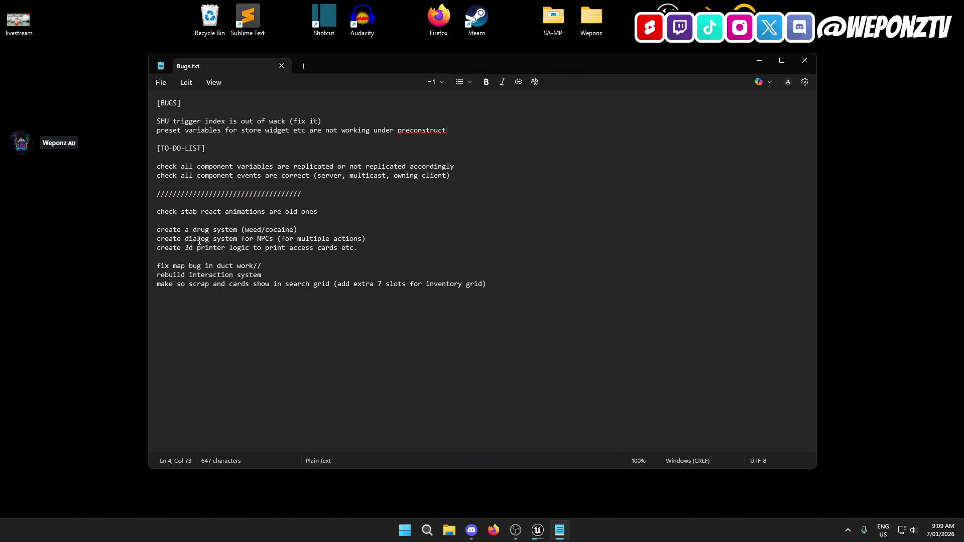
{"action": "left_click_drag", "start_coordinate": [455, 176], "coordinate": [158, 167]}
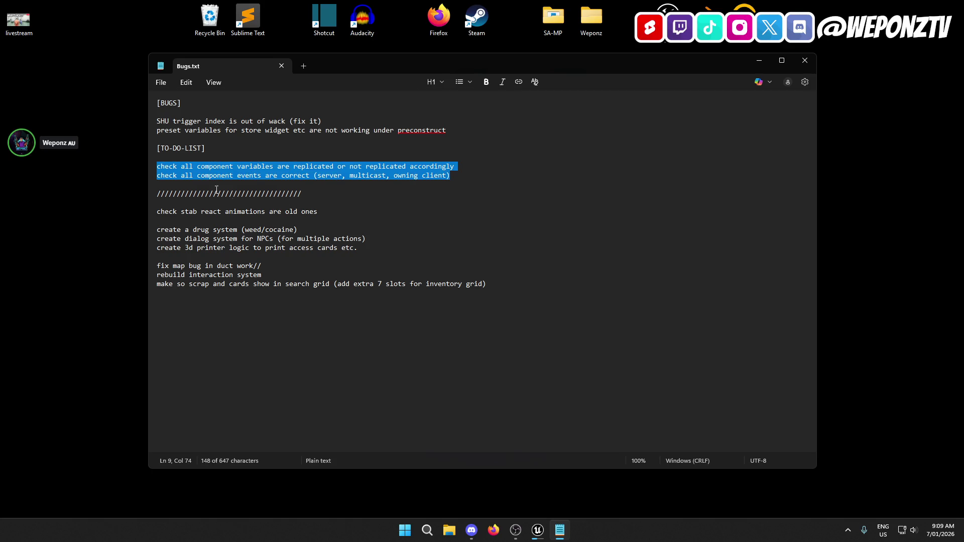
{"action": "left_click", "coordinate": [332, 211]}
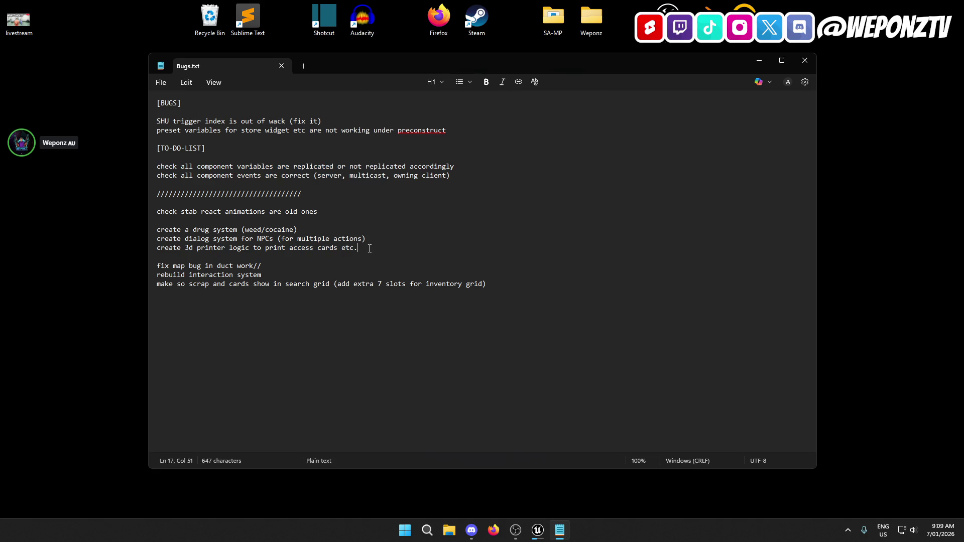
{"action": "mouse_move", "coordinate": [375, 247]}
{"action": "left_mouse_down"}
{"action": "mouse_move", "coordinate": [143, 240]}
{"action": "mouse_move", "coordinate": [112, 229]}
{"action": "left_mouse_up"}
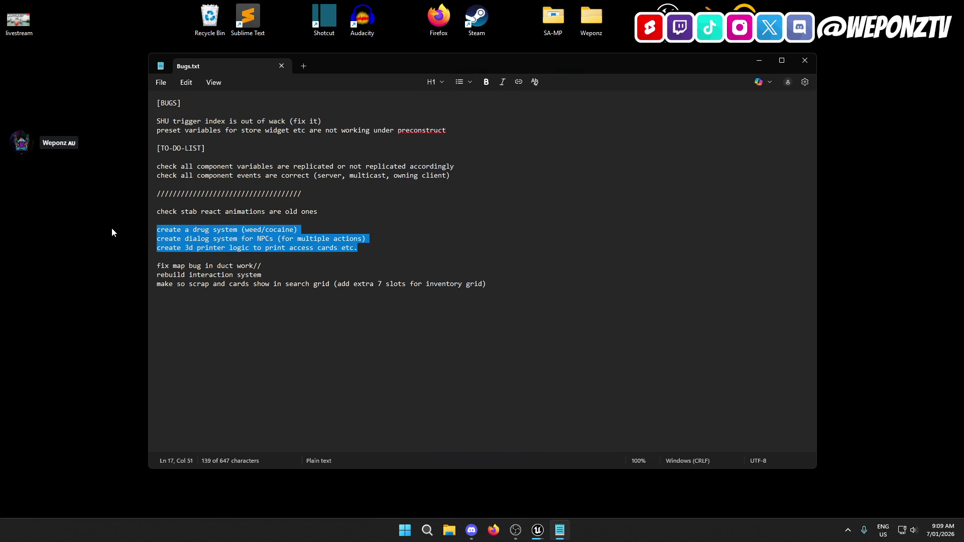
{"action": "key", "text": "BackSpace"}
{"action": "key", "text": "BackSpace"}
{"action": "key", "text": "BackSpace"}
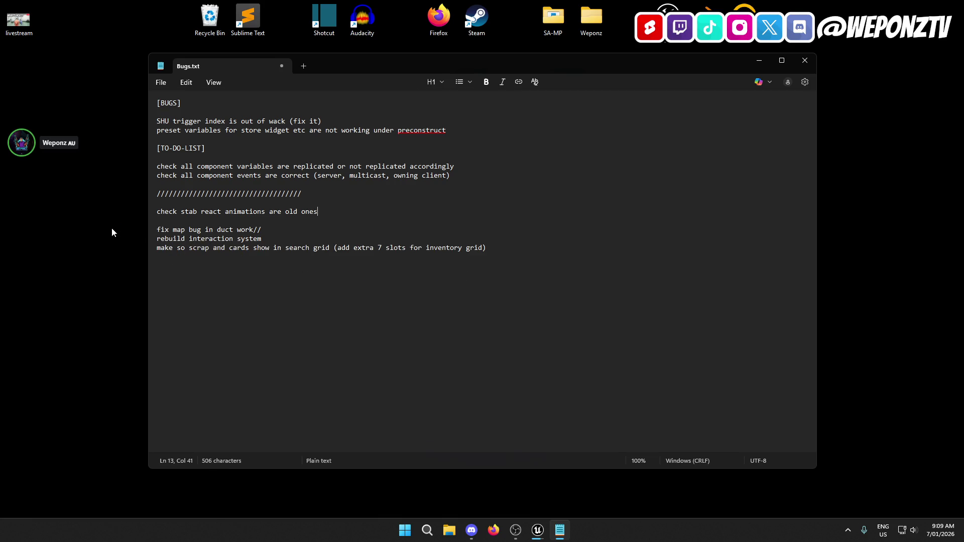
{"action": "key", "text": "ctrl+z"}
{"action": "key", "text": "ctrl+z"}
{"action": "key", "text": "ctrl+z"}
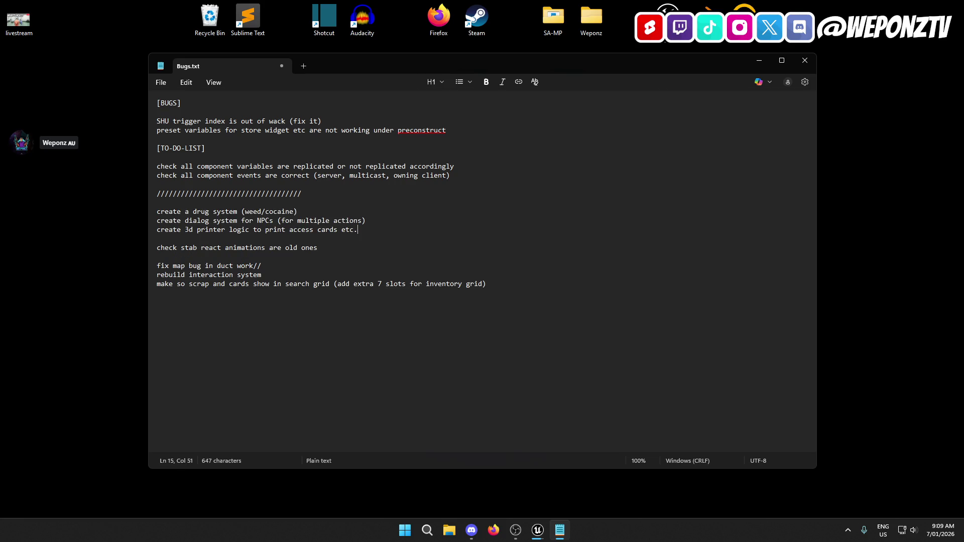
Paste a copy of the //// divider below the 'create 3d printer' task and save
{"action": "left_click_drag", "start_coordinate": [308, 195], "coordinate": [147, 193]}
{"action": "key", "text": "ctrl+c"}
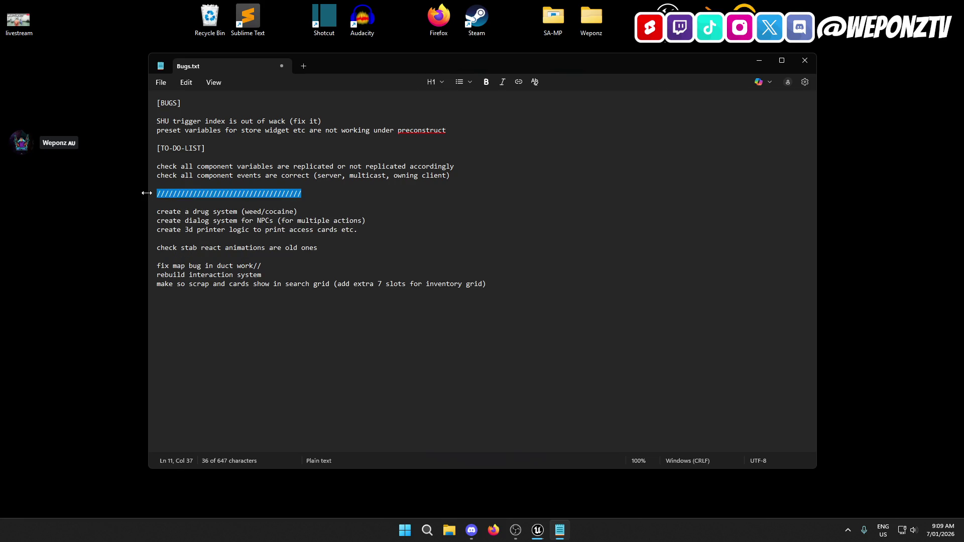
{"action": "left_click", "coordinate": [375, 230]}
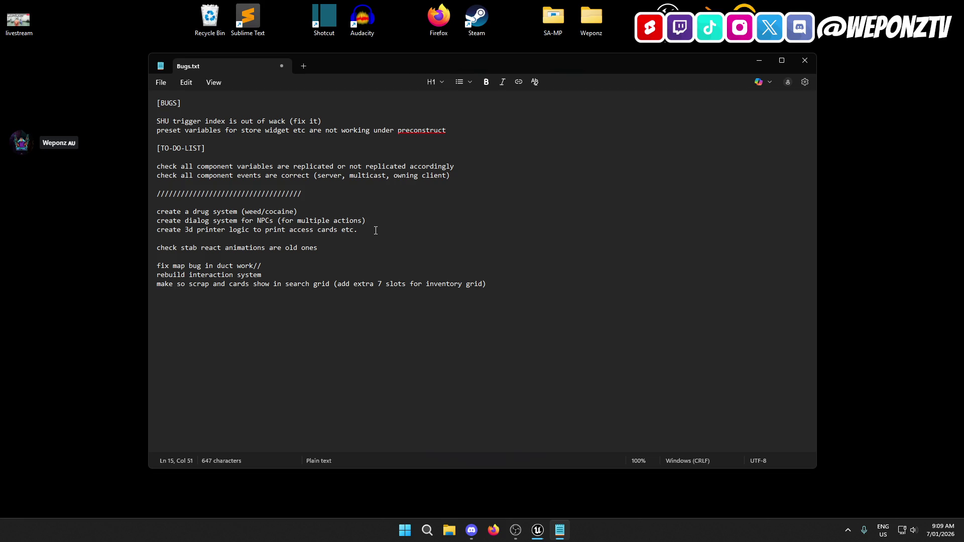
{"action": "key", "text": "Return"}
{"action": "key", "text": "Return"}
{"action": "key", "text": "ctrl+v"}
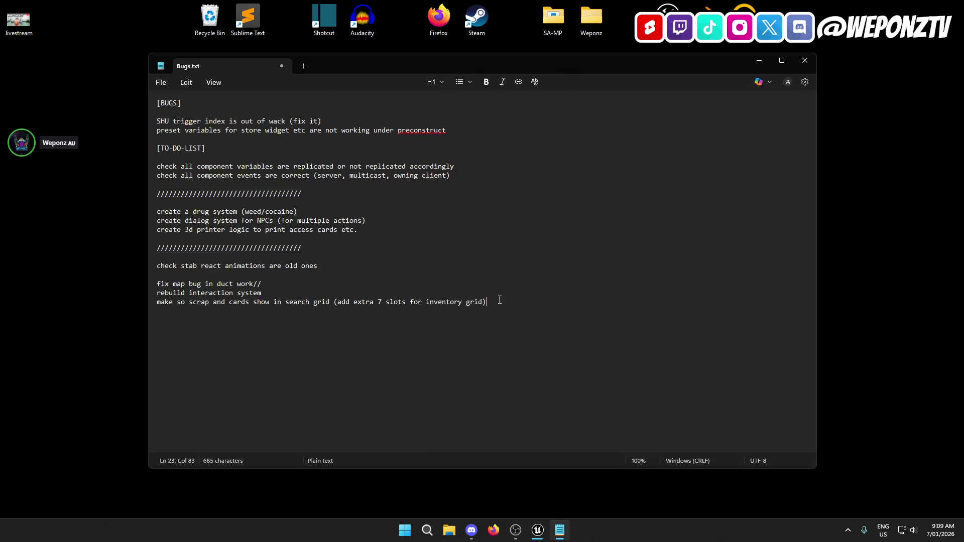
{"action": "left_click_drag", "start_coordinate": [501, 308], "coordinate": [161, 266]}
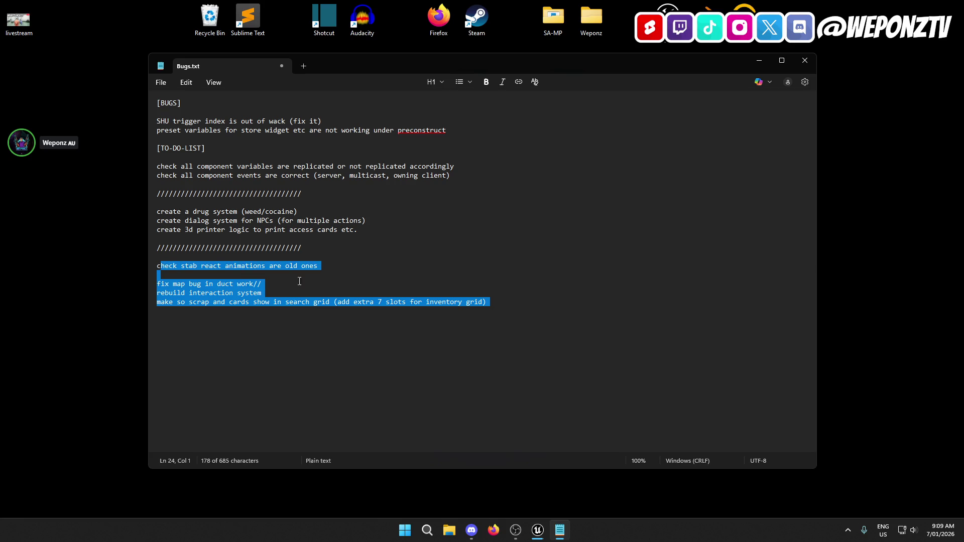
{"action": "left_click", "coordinate": [527, 306]}
{"action": "left_click", "coordinate": [158, 82]}
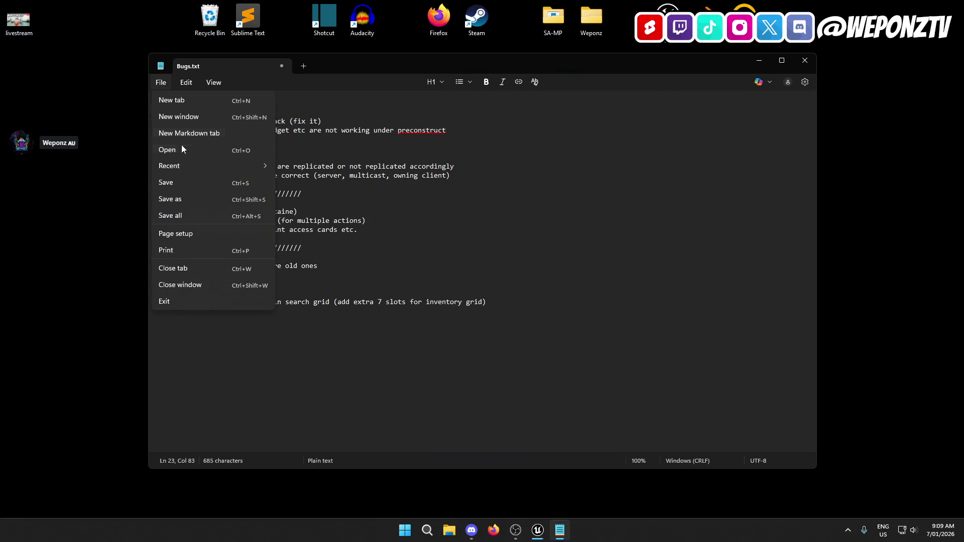
{"action": "left_click", "coordinate": [171, 182]}
Review the [TO-DO-LIST] heading and the component-check tasks in Bugs.txt
{"action": "left_click_drag", "start_coordinate": [216, 146], "coordinate": [130, 144]}
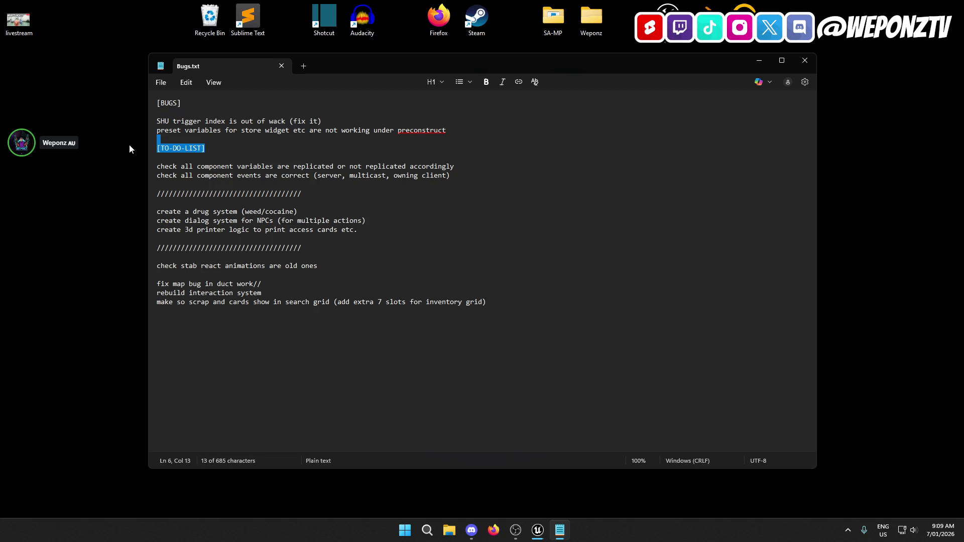
{"action": "left_click", "coordinate": [185, 122]}
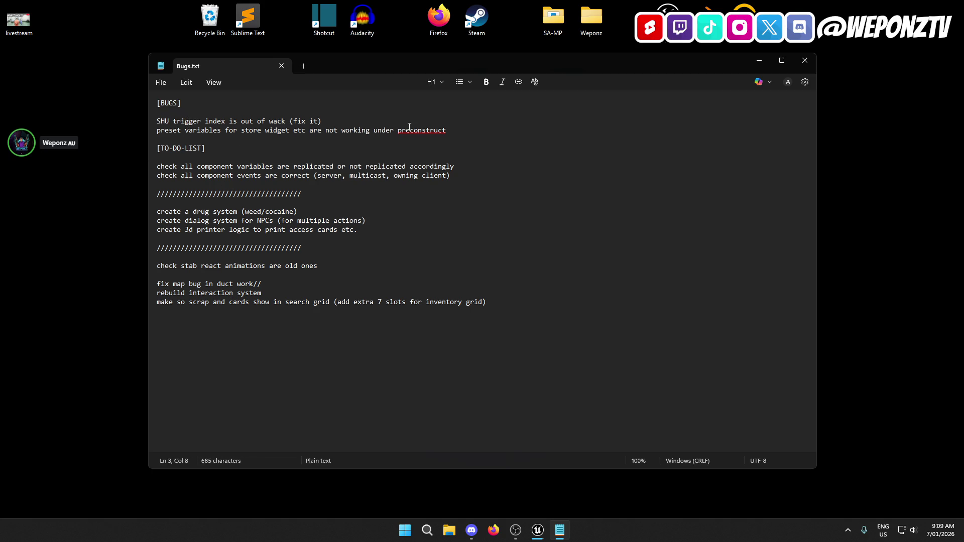
{"action": "left_click", "coordinate": [452, 177]}
{"action": "left_click_drag", "start_coordinate": [458, 180], "coordinate": [131, 169]}
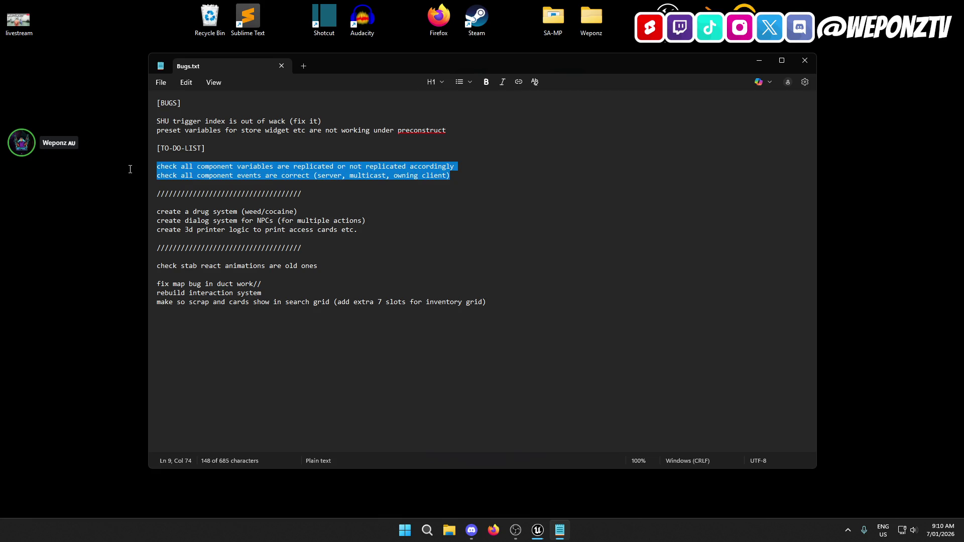
{"action": "left_click", "coordinate": [389, 230]}
{"action": "left_click", "coordinate": [292, 296]}
{"action": "left_click", "coordinate": [306, 221]}
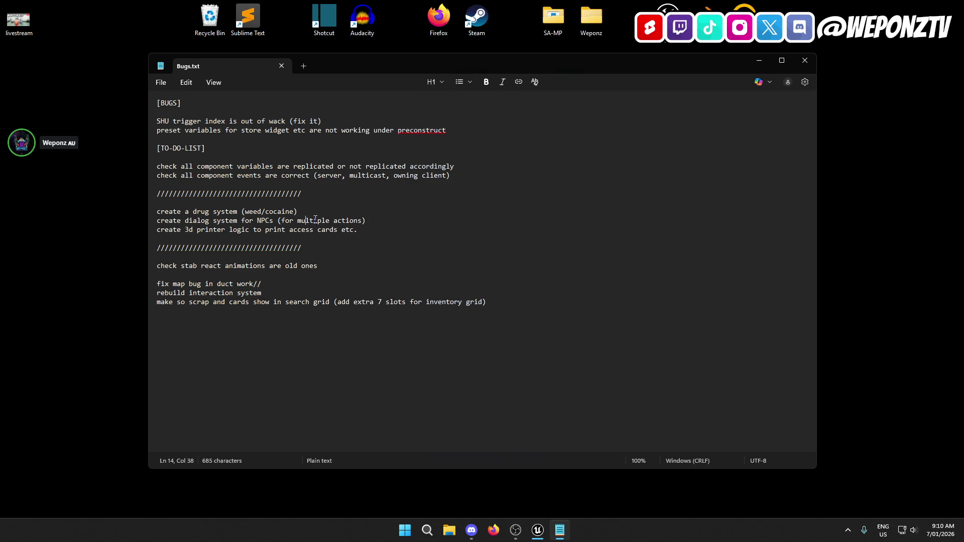
{"action": "left_click", "coordinate": [399, 166]}
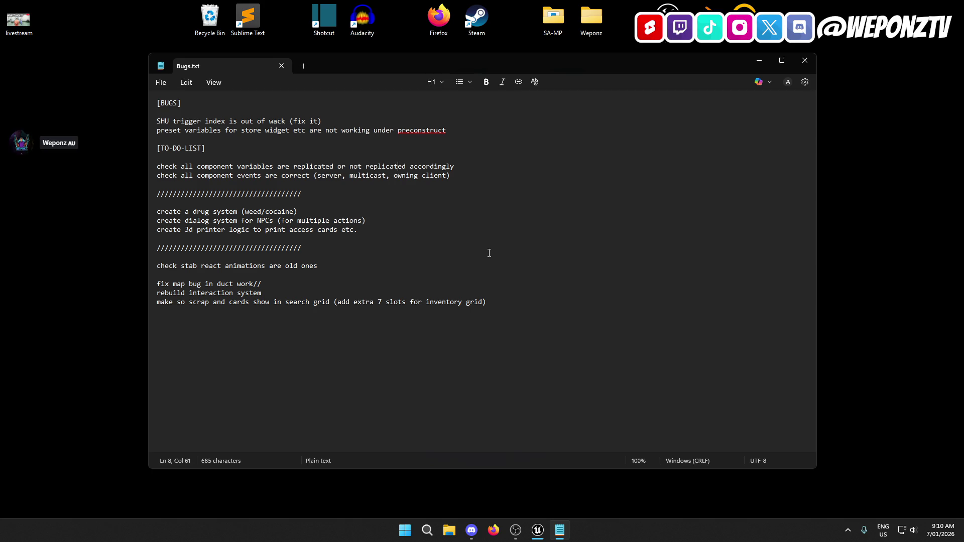
Add the bug 'typo in destroying card alert (cannt)' below the preconstruct line and save
{"action": "left_click", "coordinate": [451, 130]}
{"action": "key", "text": "Return"}
{"action": "type", "text": "typo in"}
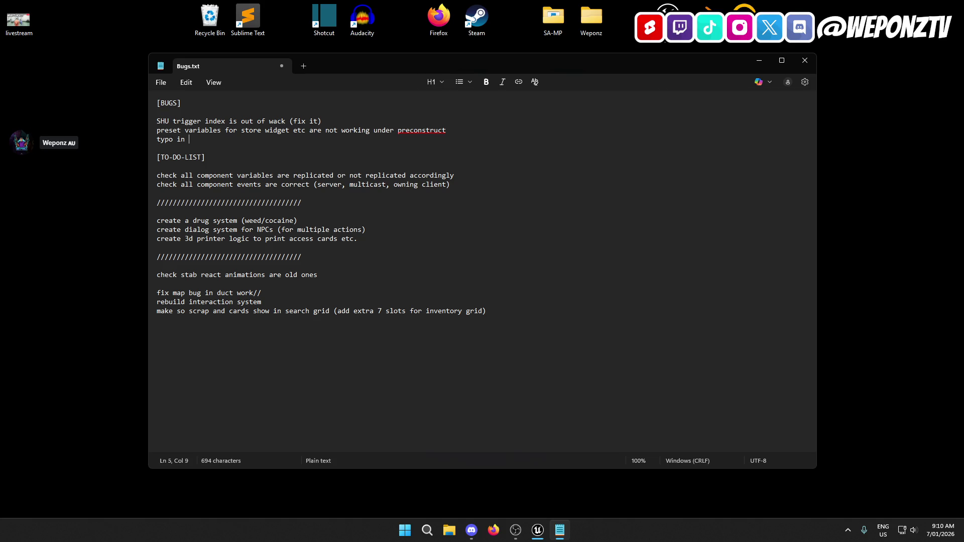
{"action": "type", "text": "destroying card alert "}
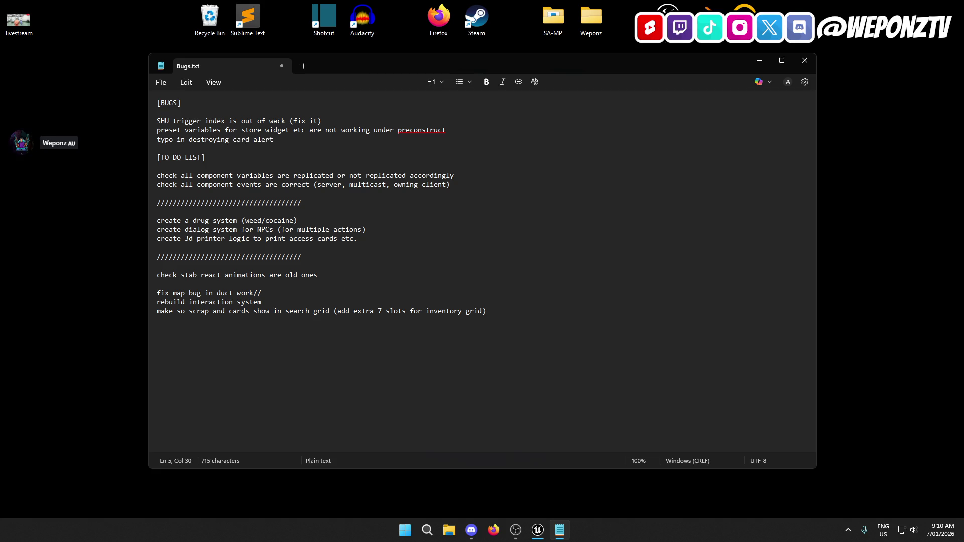
{"action": "type", "text": "(cannt)"}
{"action": "left_click", "coordinate": [158, 82]}
{"action": "left_click", "coordinate": [176, 180]}
Insert a blank line above the new bug, save Bugs.txt again, and return to Unreal Editor
{"action": "key", "text": "Return"}
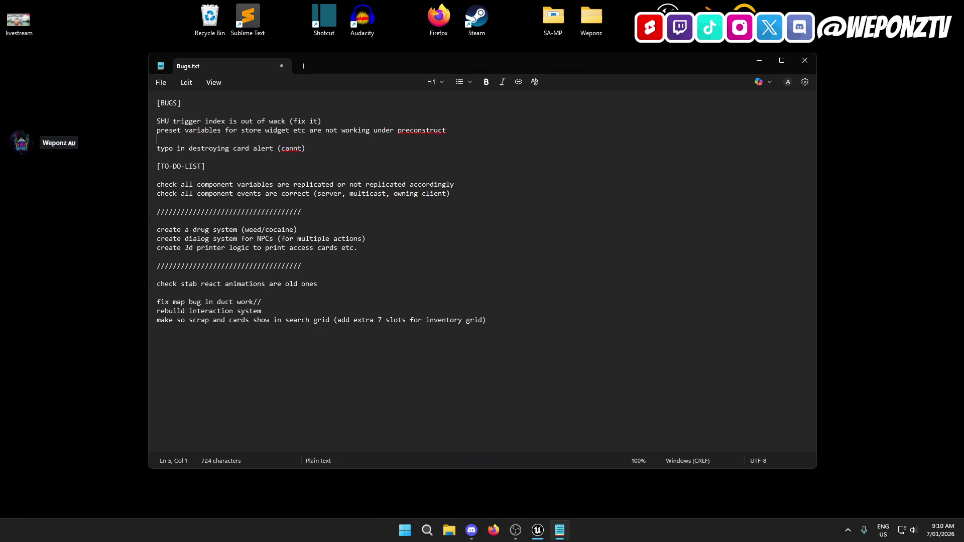
{"action": "left_click", "coordinate": [160, 82]}
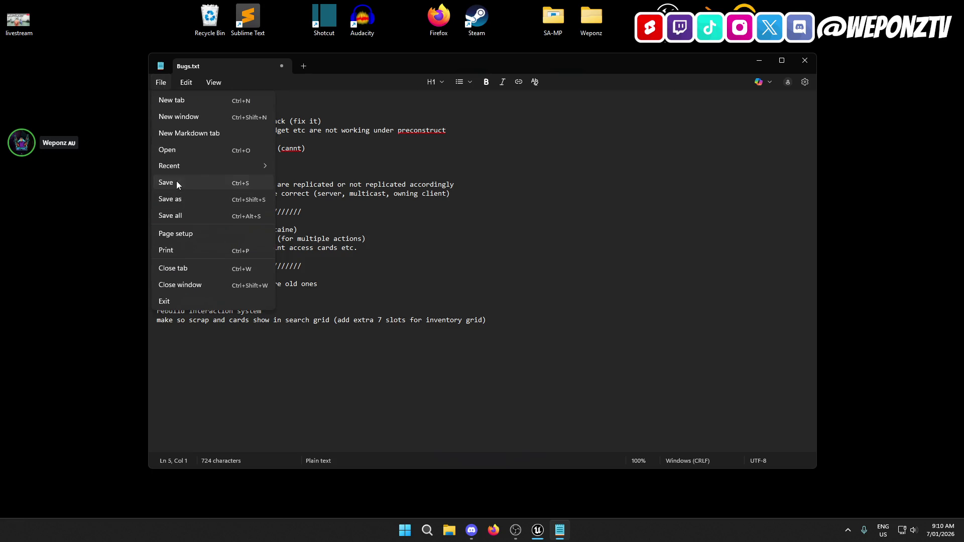
{"action": "left_click", "coordinate": [177, 182]}
{"action": "left_click", "coordinate": [521, 321]}
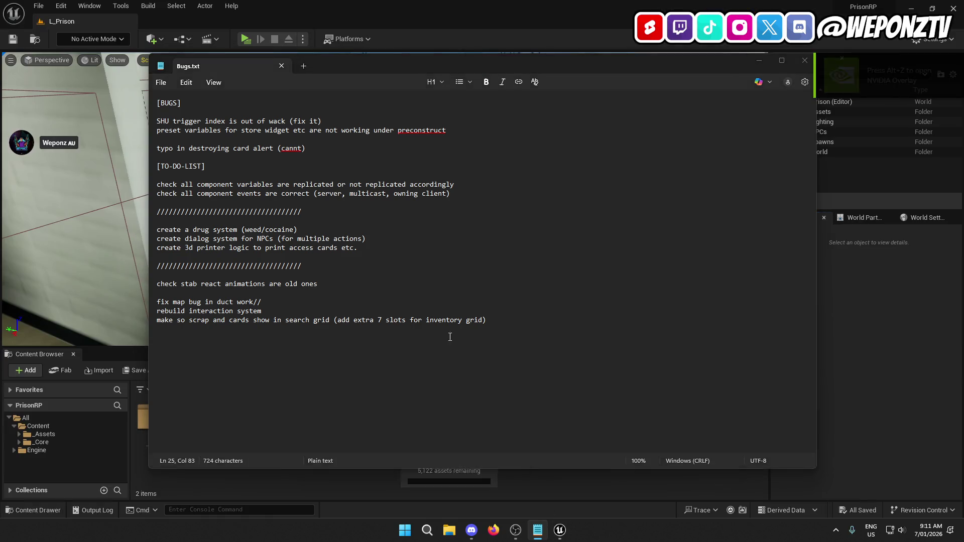
{"action": "left_click", "coordinate": [561, 532]}
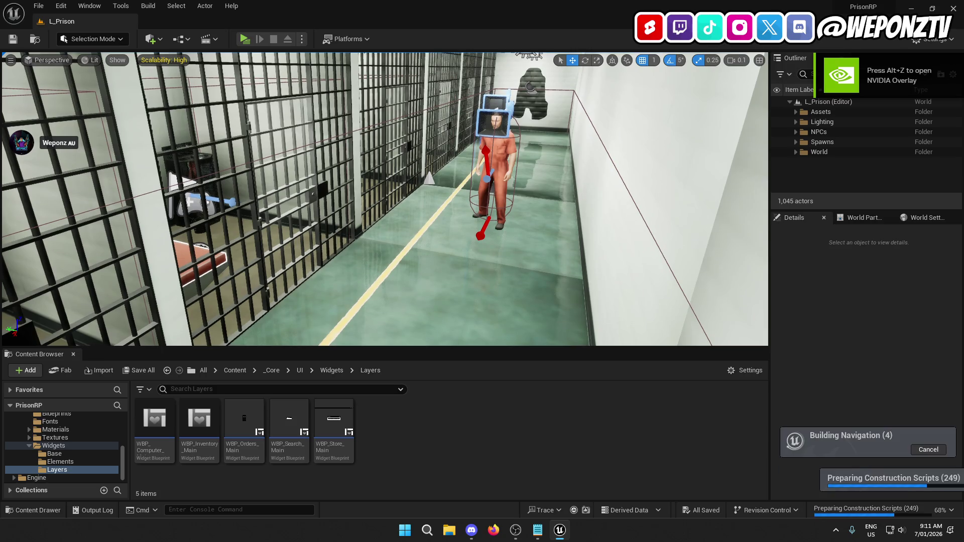
Select Cellblock A, set camera speed to 3, and fly toward the ventilation duct
{"action": "left_click", "coordinate": [396, 249]}
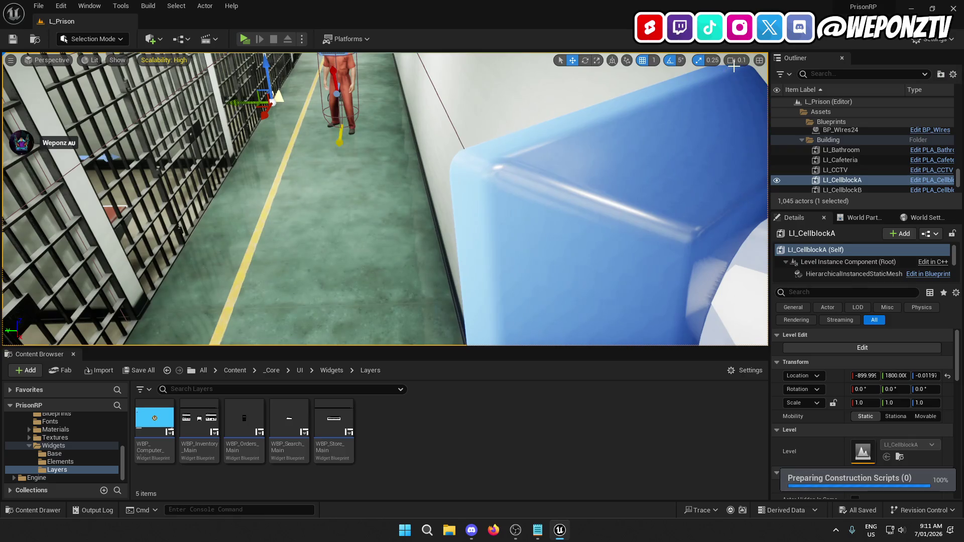
{"action": "left_click", "coordinate": [737, 60]}
{"action": "left_click_drag", "start_coordinate": [742, 83], "coordinate": [764, 85]}
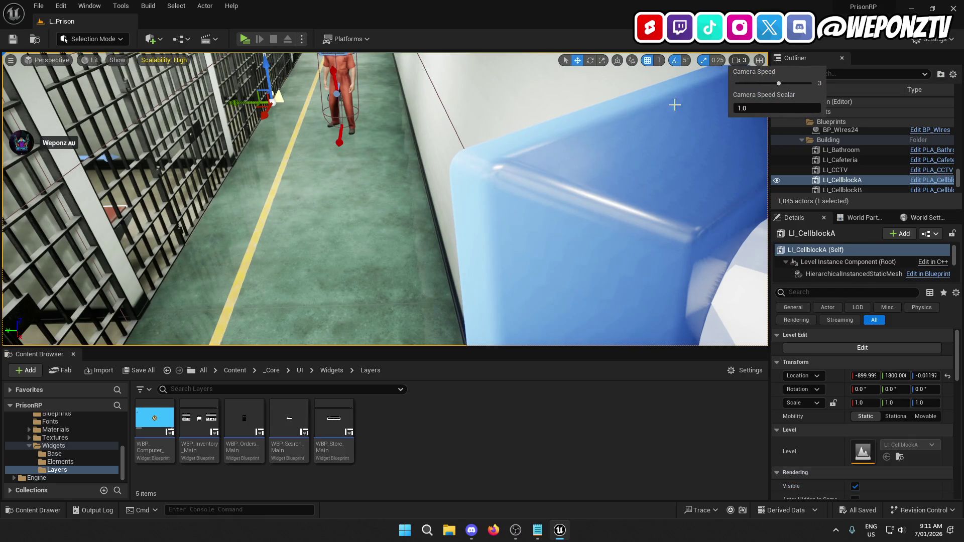
{"action": "key", "text": "s"}
{"action": "key", "text": "f"}
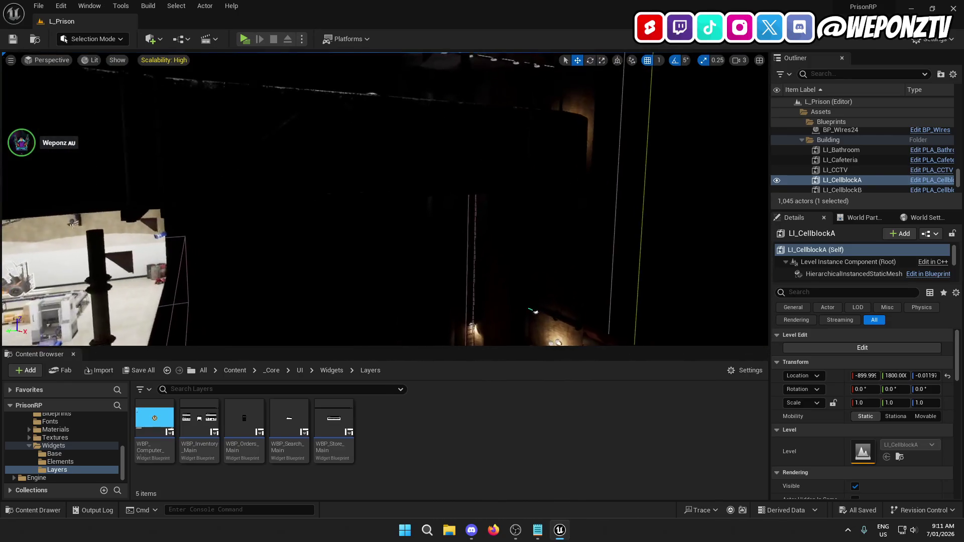
{"action": "left_click", "coordinate": [746, 60]}
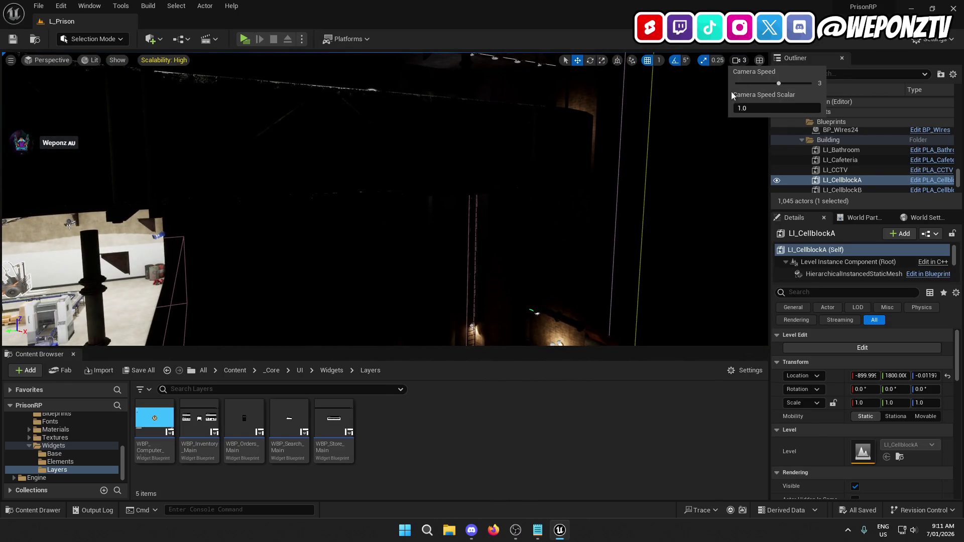
{"action": "left_click_drag", "start_coordinate": [658, 160], "coordinate": [658, 161]}
Edit the LI_Maintenance level instance, select SM_Ventilation_System_14, and fly through the duct
{"action": "left_click", "coordinate": [467, 217]}
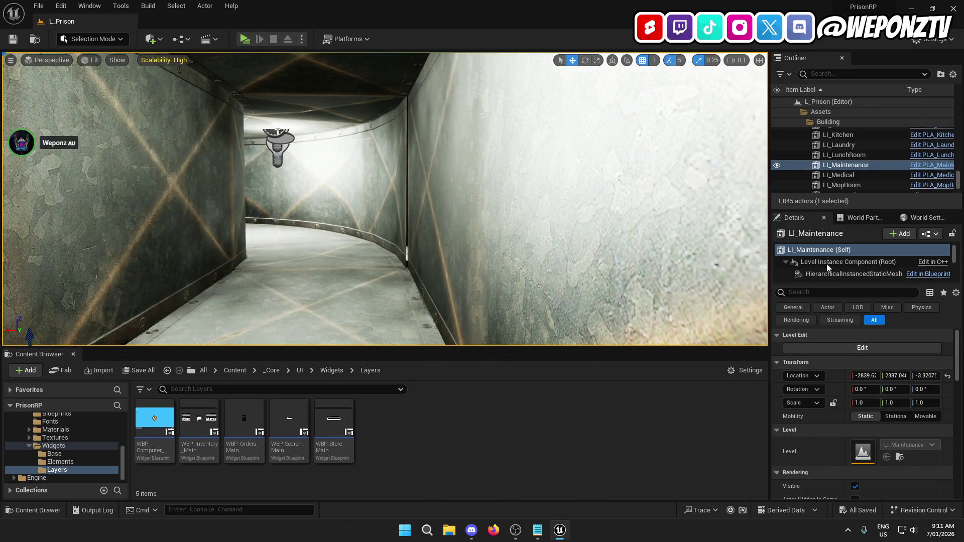
{"action": "left_click", "coordinate": [866, 348]}
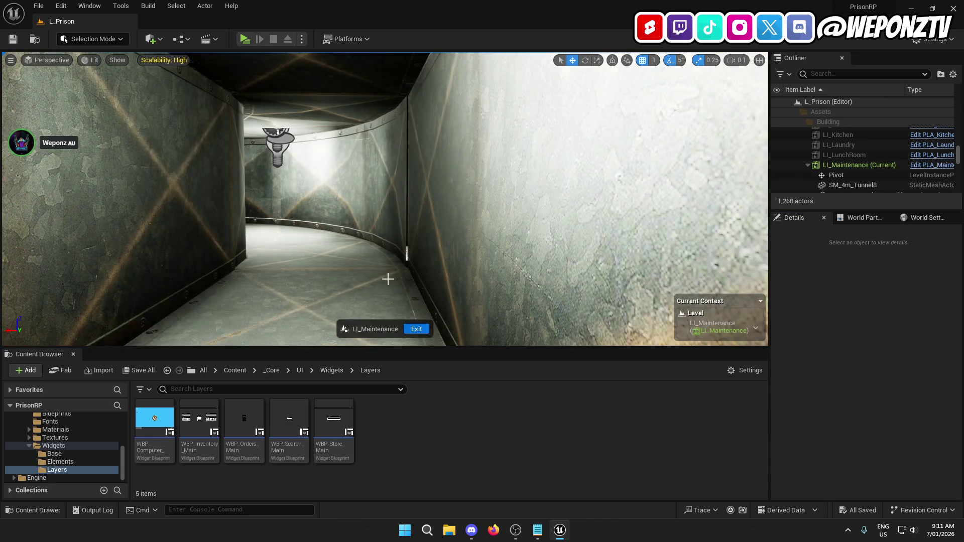
{"action": "left_click", "coordinate": [388, 280]}
{"action": "left_click_drag", "start_coordinate": [388, 280], "coordinate": [388, 279]}
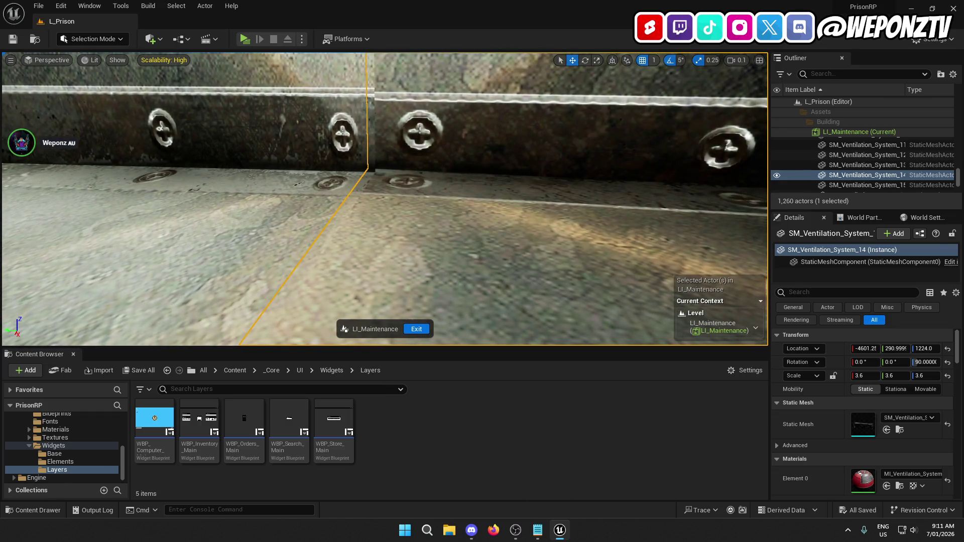
{"action": "left_click_drag", "start_coordinate": [564, 114], "coordinate": [564, 113]}
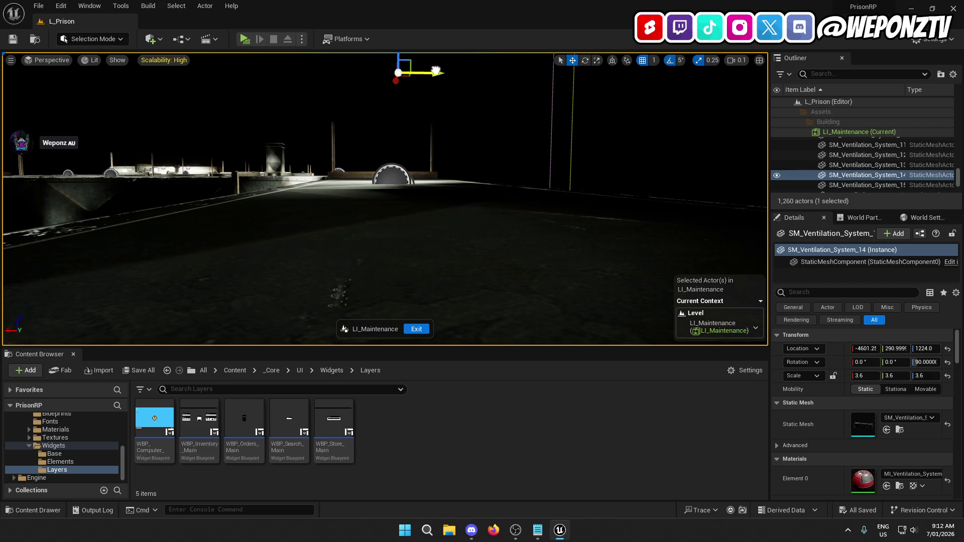
Fly along the duct and inspect the joint between SM_Ventilation_System_13 and 14
{"action": "key", "text": "f"}
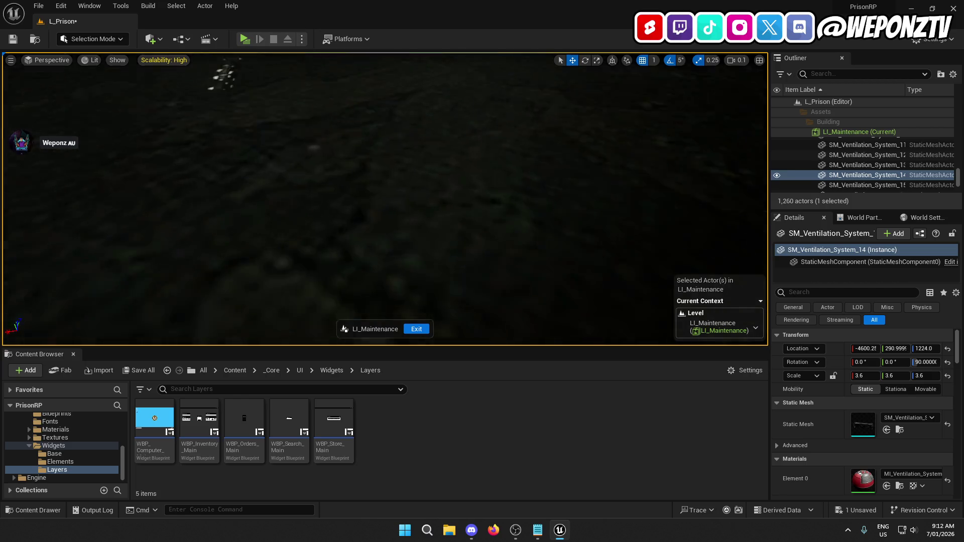
{"action": "key", "text": "w"}
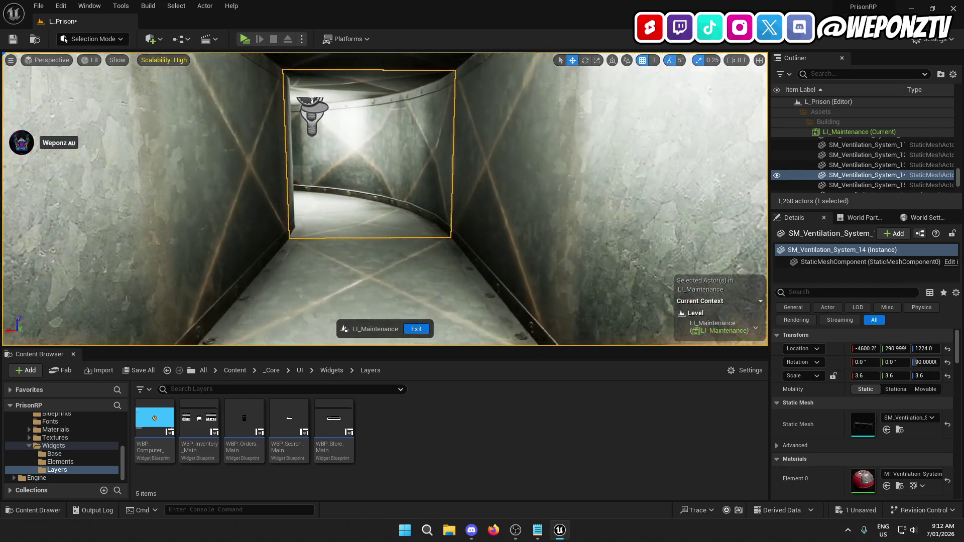
{"action": "key", "text": "w"}
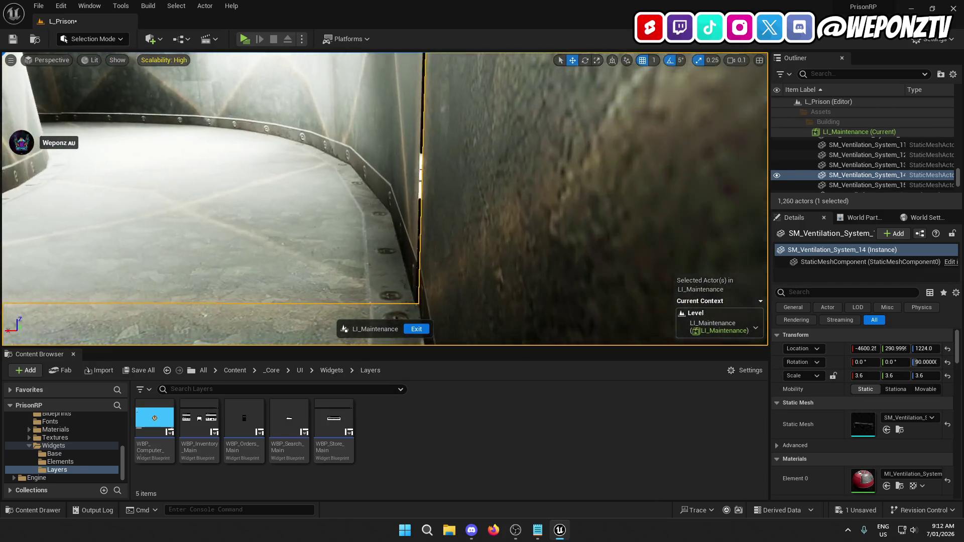
{"action": "key", "text": "f"}
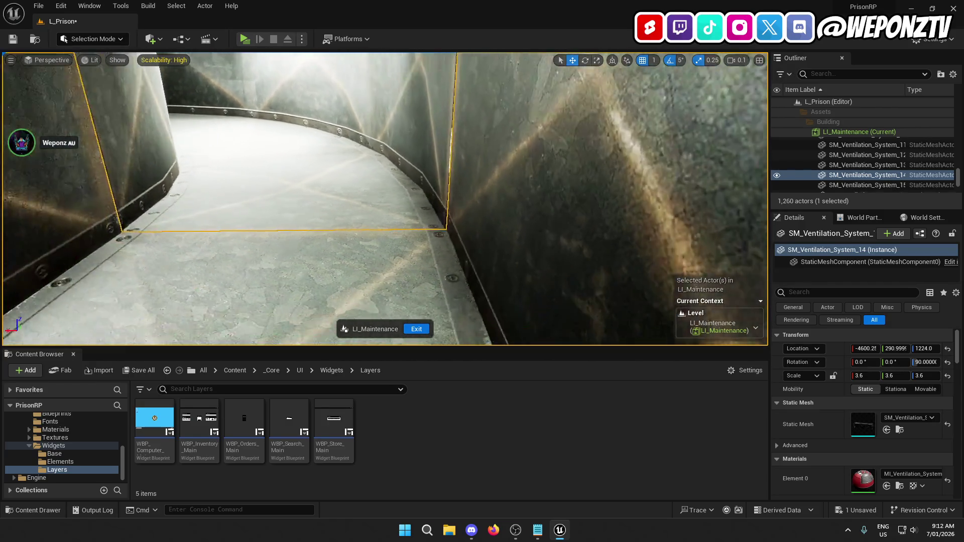
{"action": "key", "text": "f"}
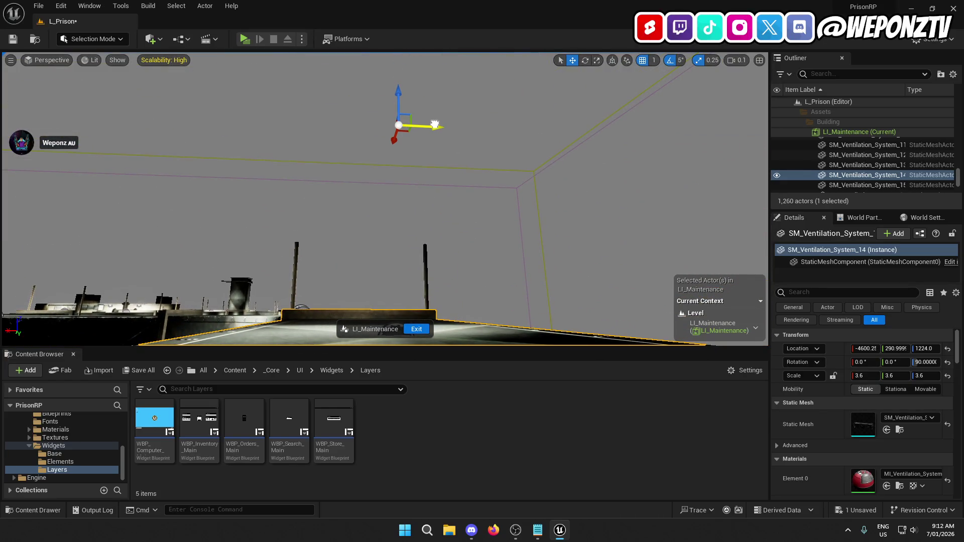
{"action": "key", "text": "w"}
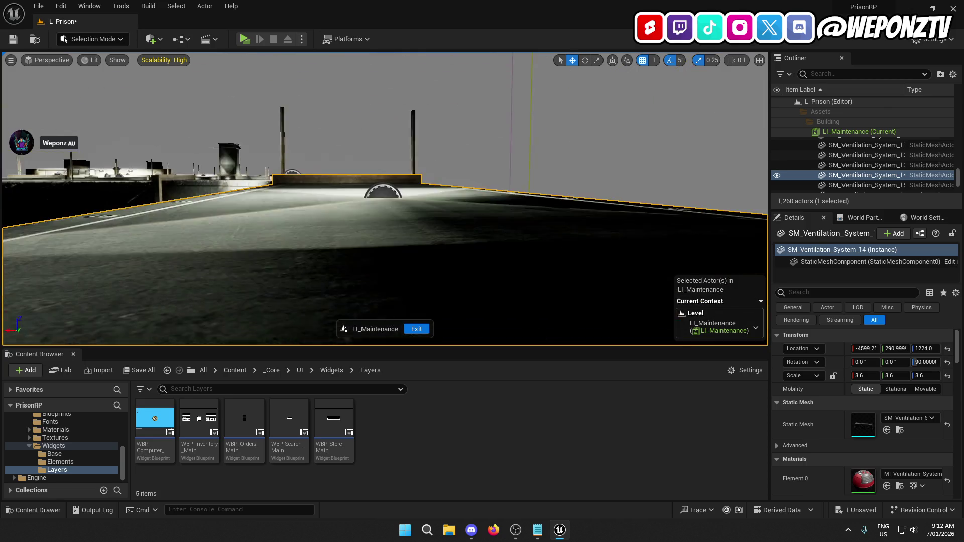
{"action": "key", "text": "w"}
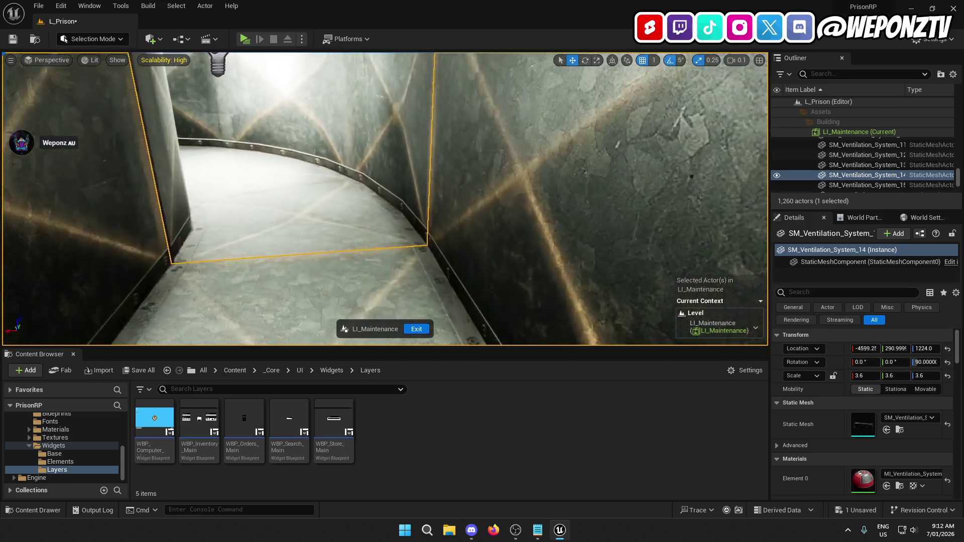
{"action": "key", "text": "w"}
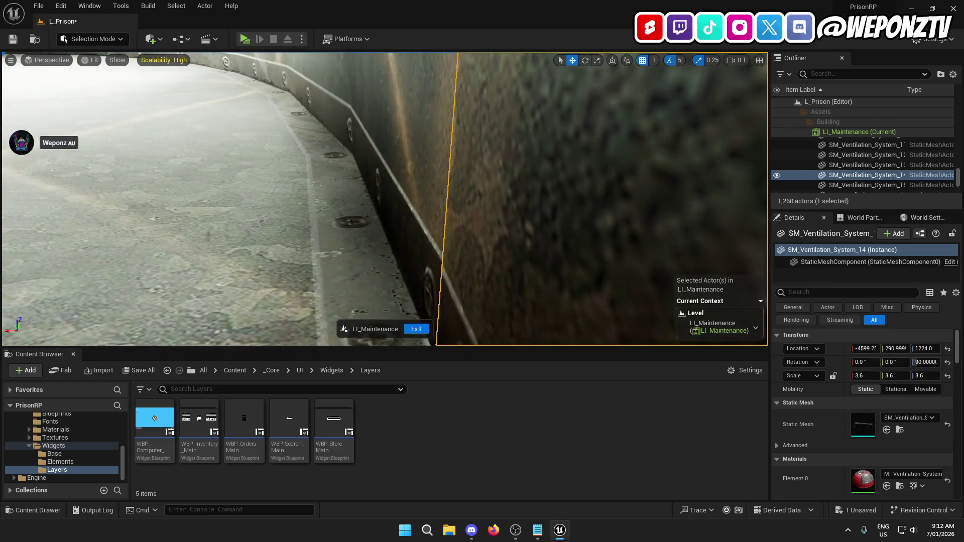
{"action": "left_click", "coordinate": [351, 237]}
{"action": "key", "text": "w"}
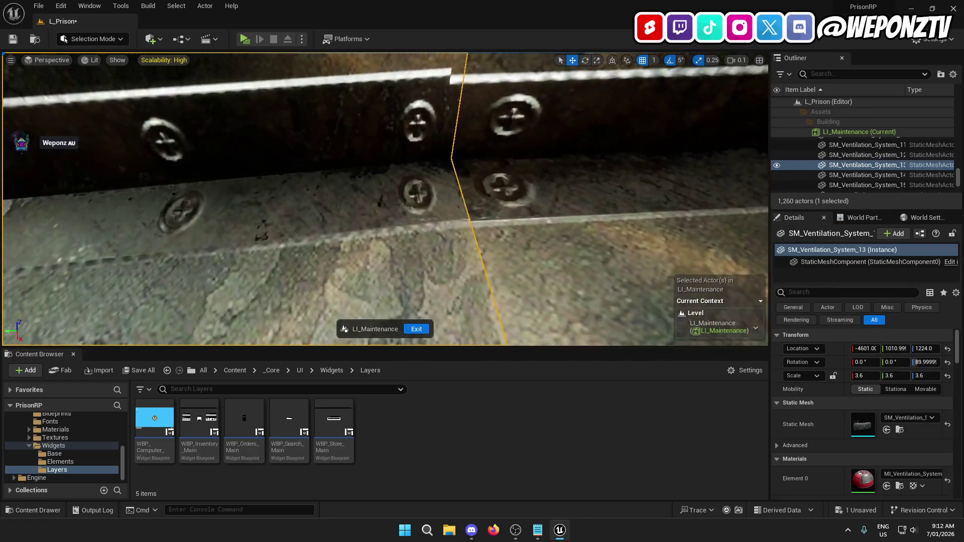
{"action": "left_click", "coordinate": [411, 179]}
{"action": "key", "text": "s"}
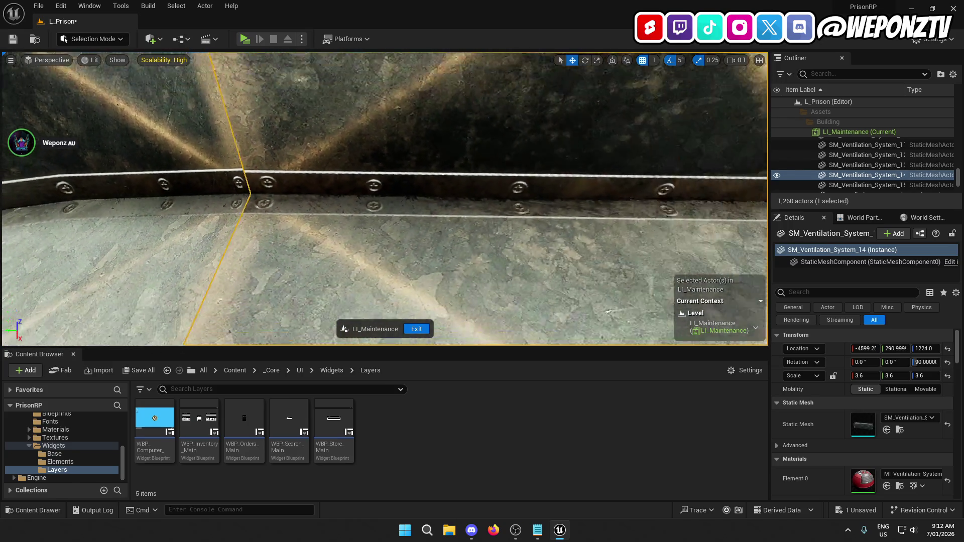
{"action": "key", "text": "w"}
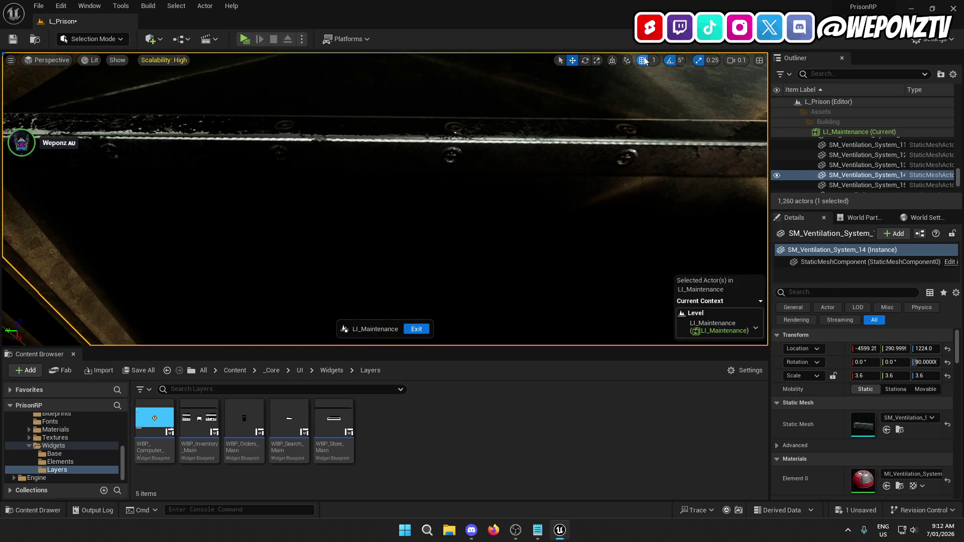
Nudge SM_Ventilation_System_14 along Y with grid snap 1, undoing until Y reads 289.9999
{"action": "key", "text": "s"}
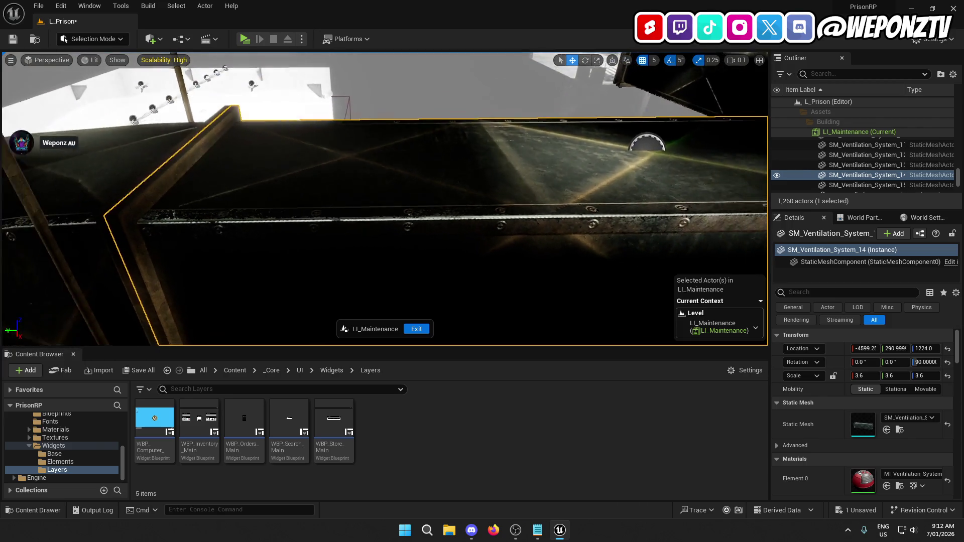
{"action": "key", "text": "w"}
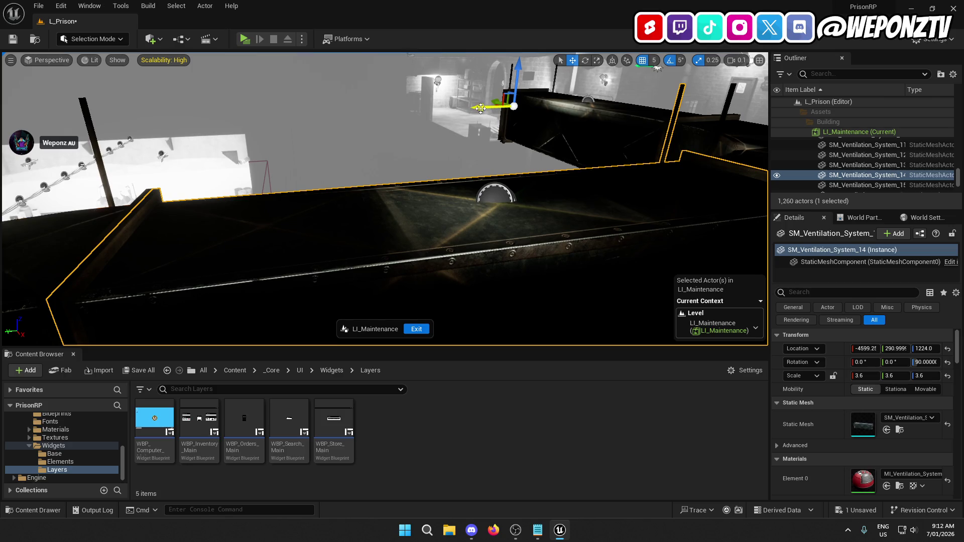
{"action": "left_click_drag", "start_coordinate": [480, 108], "coordinate": [486, 108]}
{"action": "key", "text": "w"}
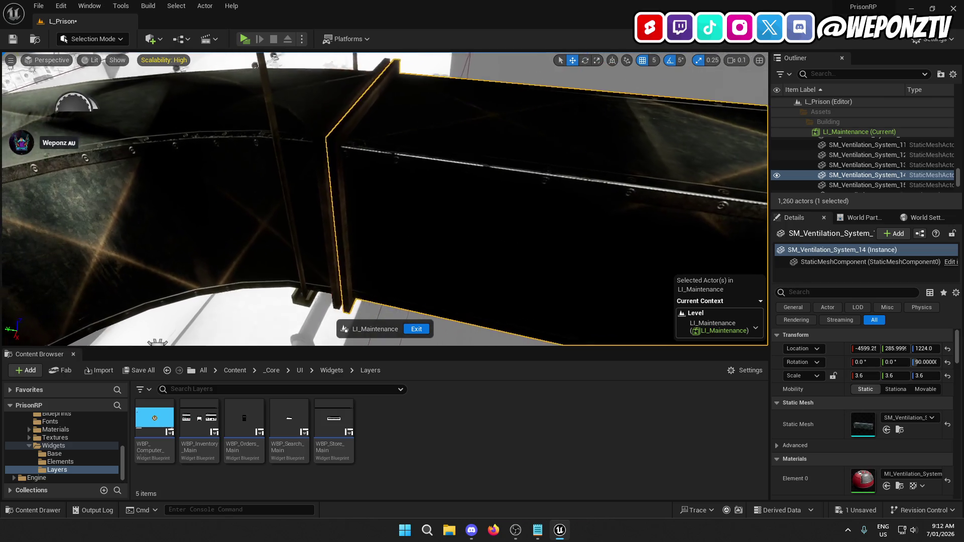
{"action": "key", "text": "w"}
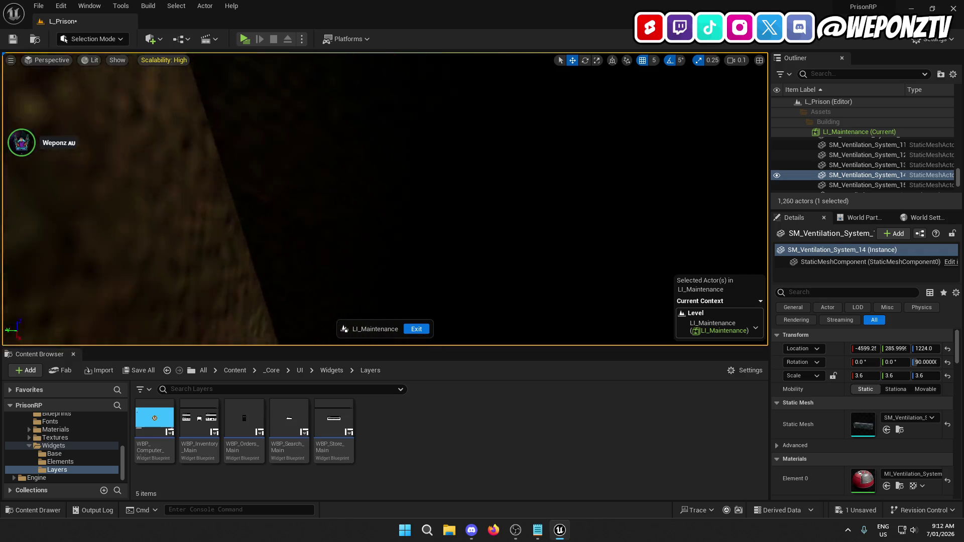
{"action": "key", "text": "w"}
{"action": "key", "text": "ctrl+z"}
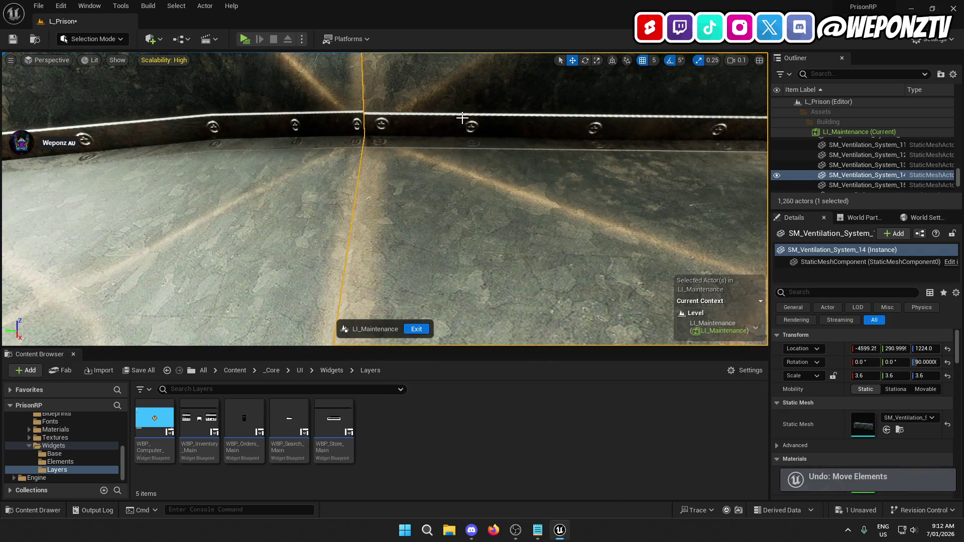
{"action": "key", "text": "w"}
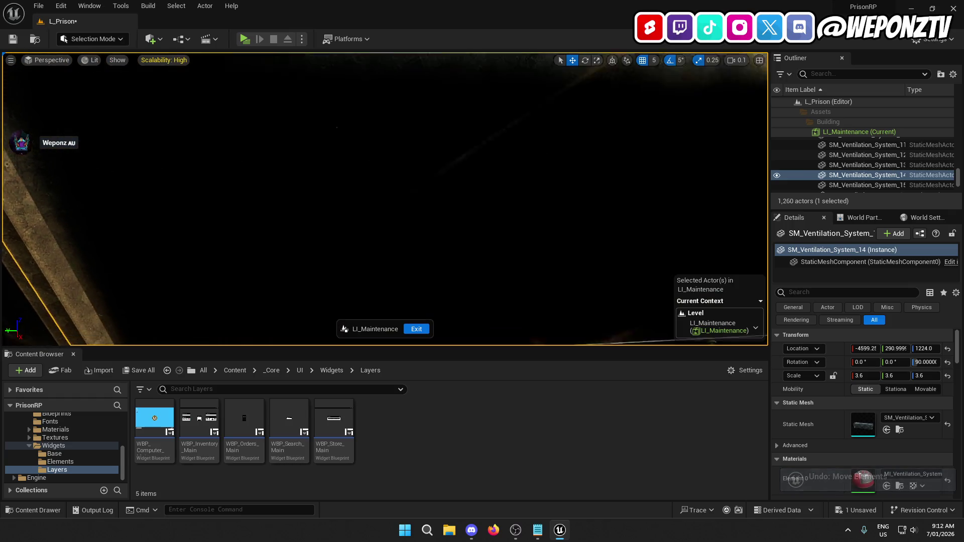
{"action": "key", "text": "s"}
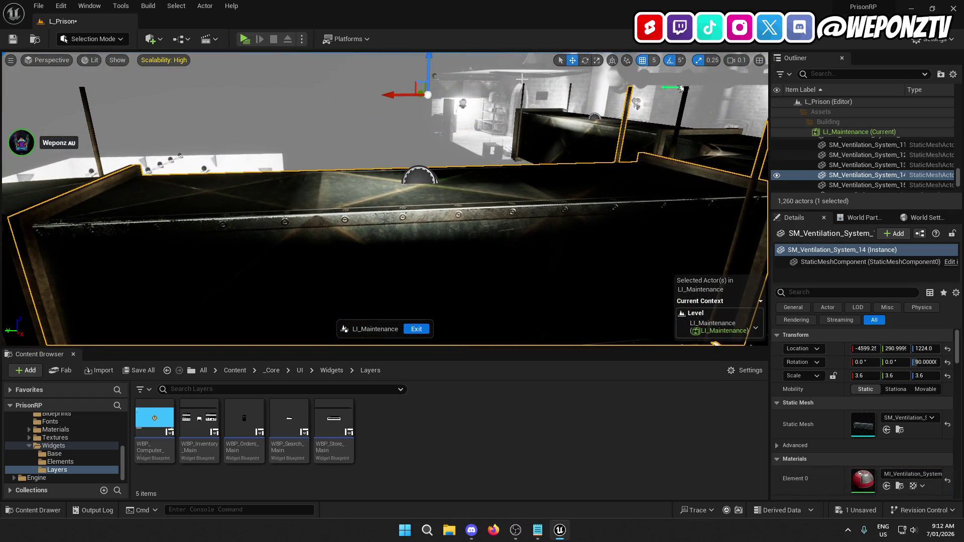
{"action": "left_click", "coordinate": [655, 61]}
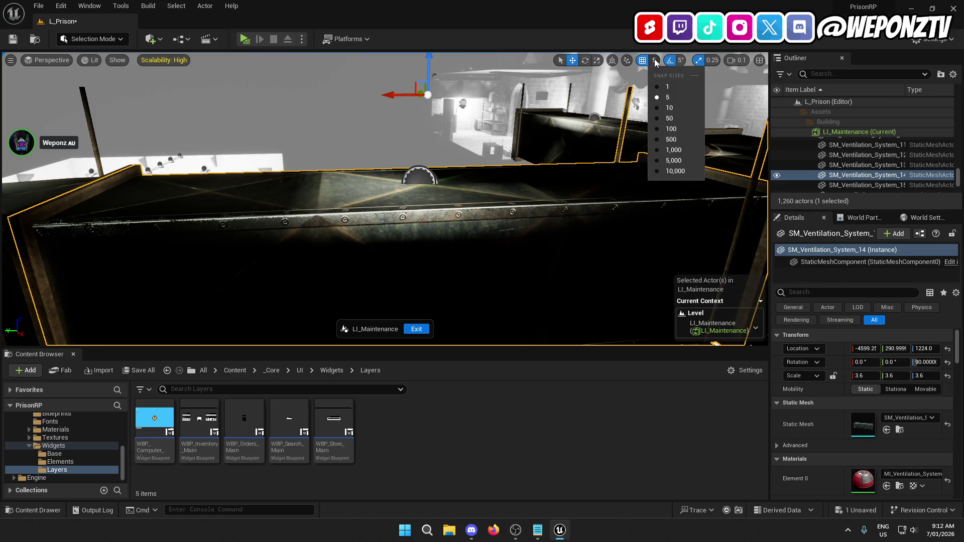
{"action": "left_click", "coordinate": [662, 88]}
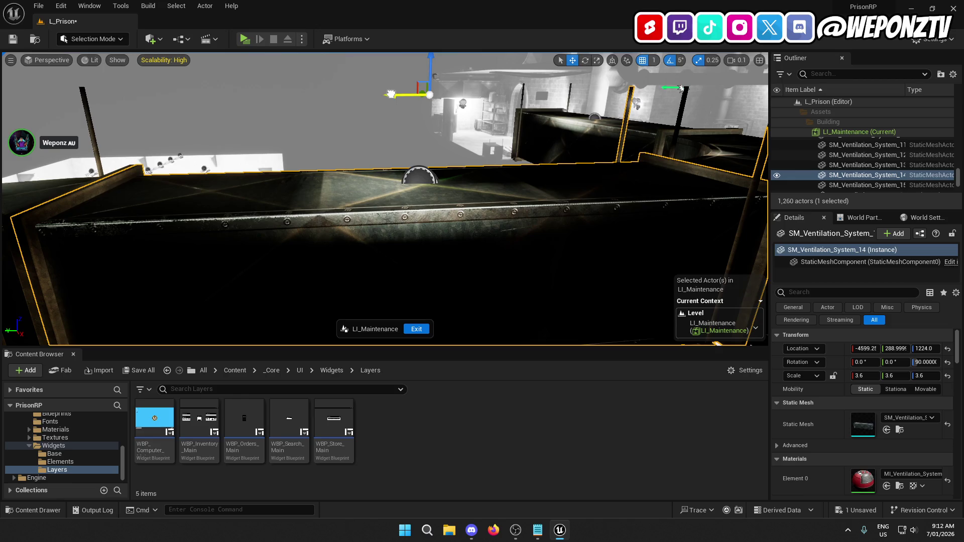
{"action": "key", "text": "ctrl+z"}
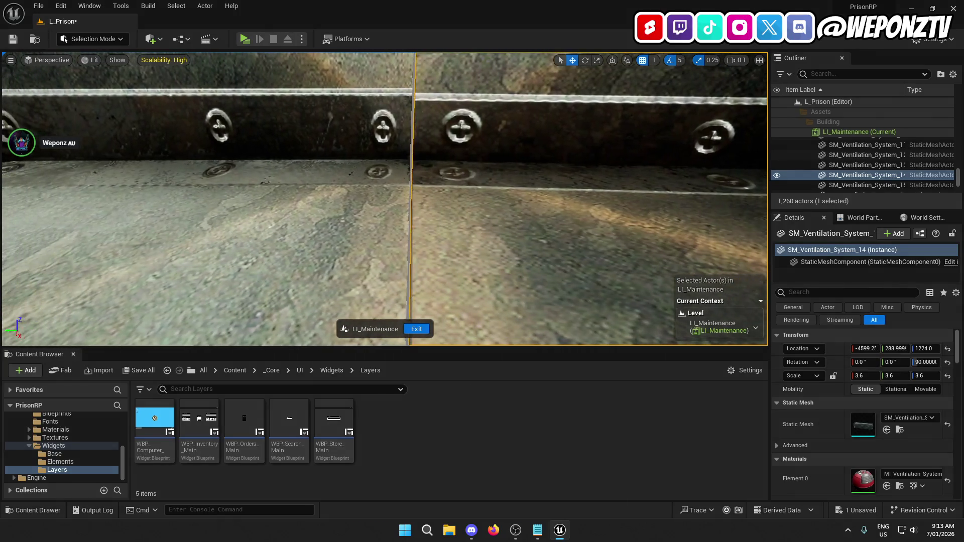
{"action": "key", "text": "ctrl+z"}
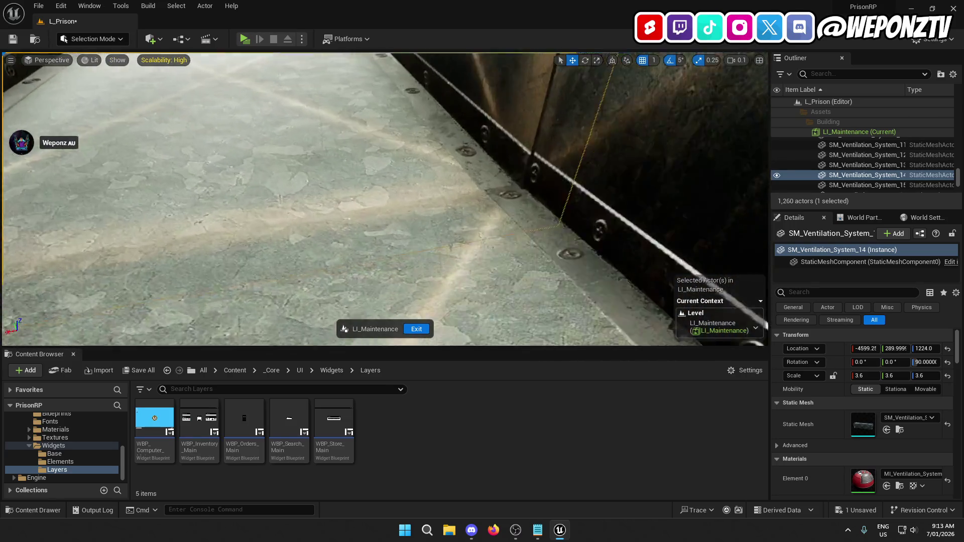
{"action": "left_click", "coordinate": [867, 185]}
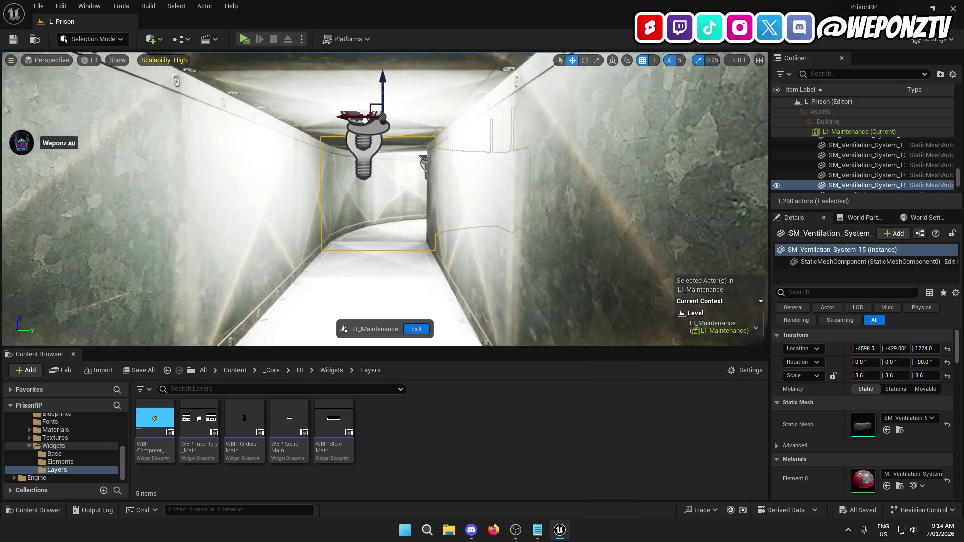
Fly through the vent corridor to check the adjusted duct sections
{"action": "key", "text": "w"}
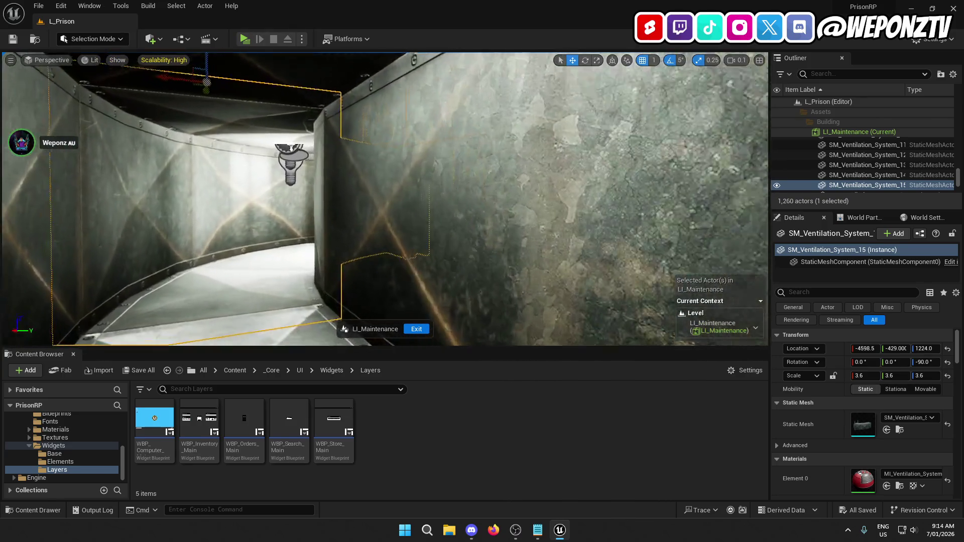
{"action": "key", "text": "w"}
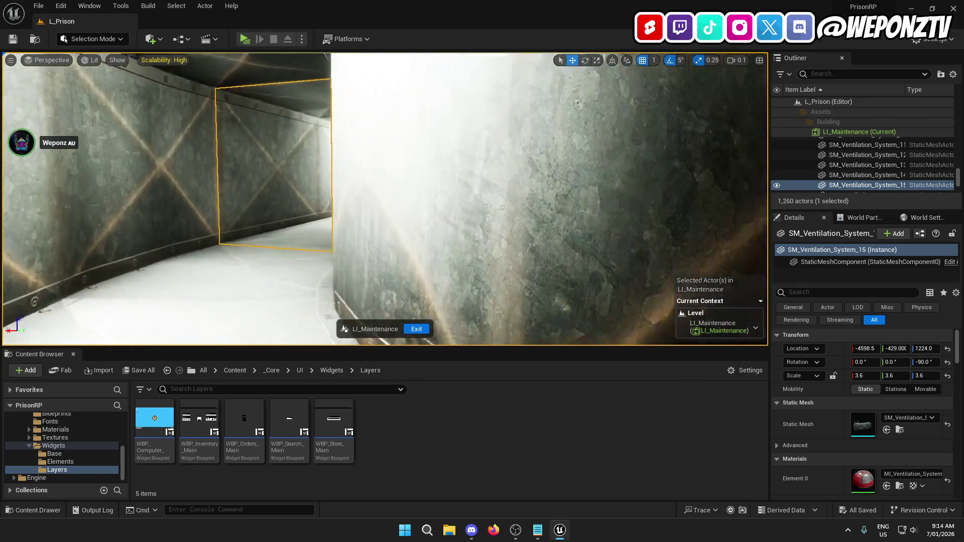
{"action": "key", "text": "w"}
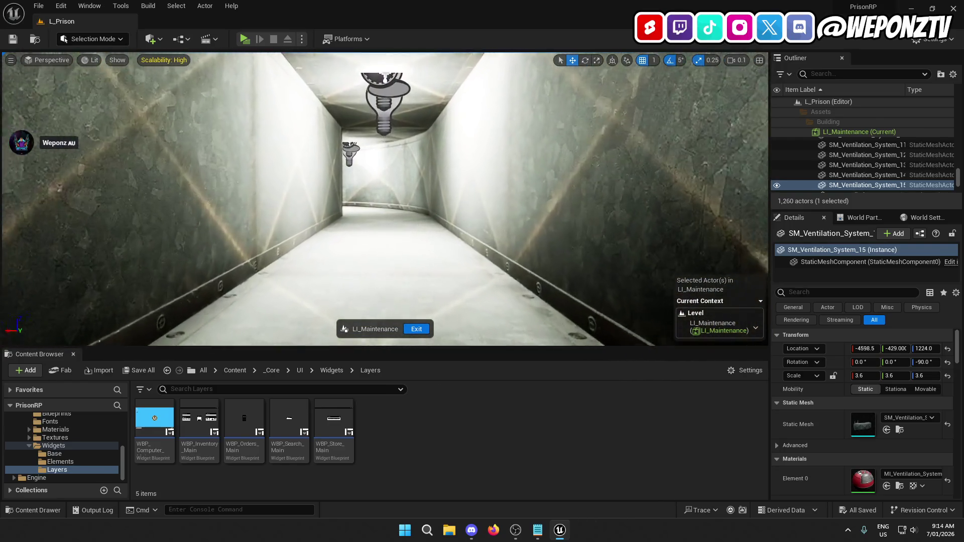
{"action": "key", "text": "w"}
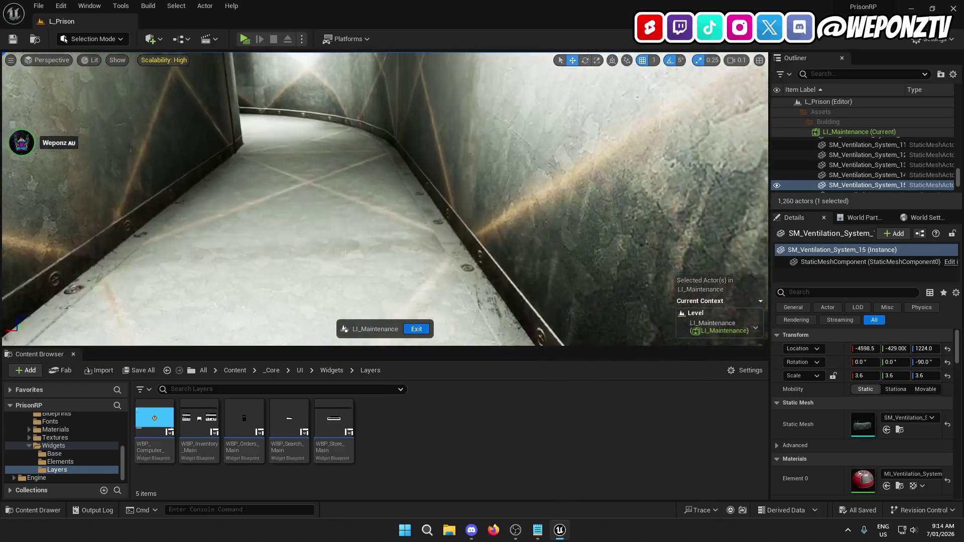
{"action": "key", "text": "w"}
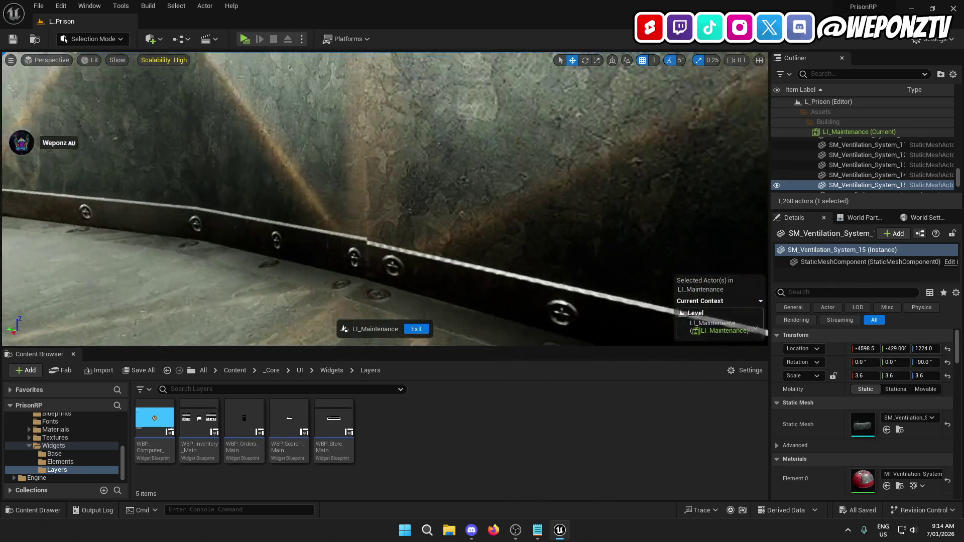
{"action": "key", "text": "w"}
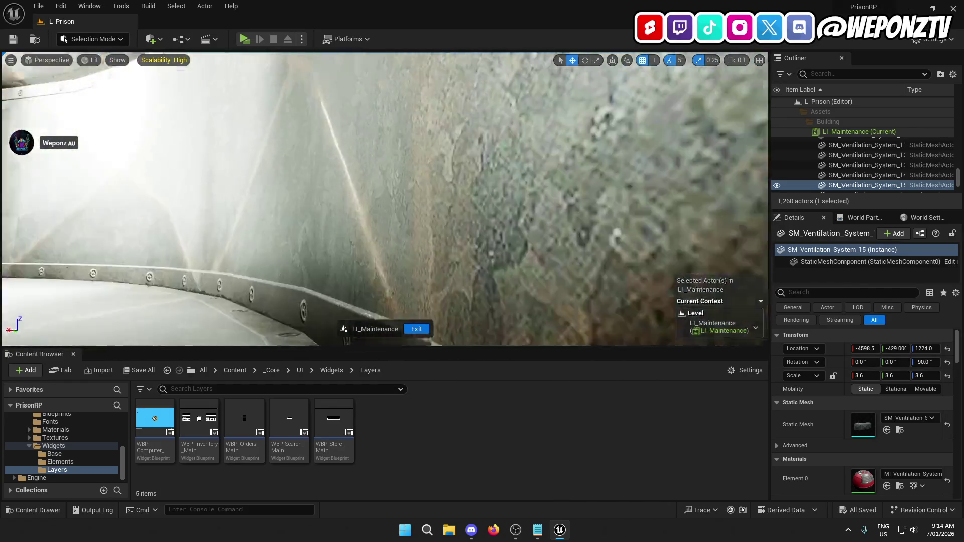
{"action": "key", "text": "w"}
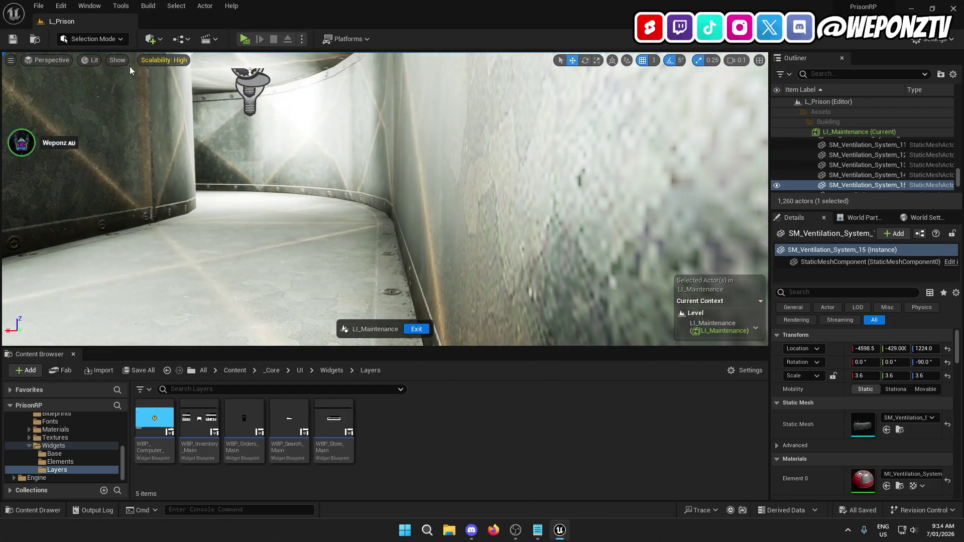
Exit LI_Maintenance editing and save all unsaved levels and assets
{"action": "left_click", "coordinate": [415, 331]}
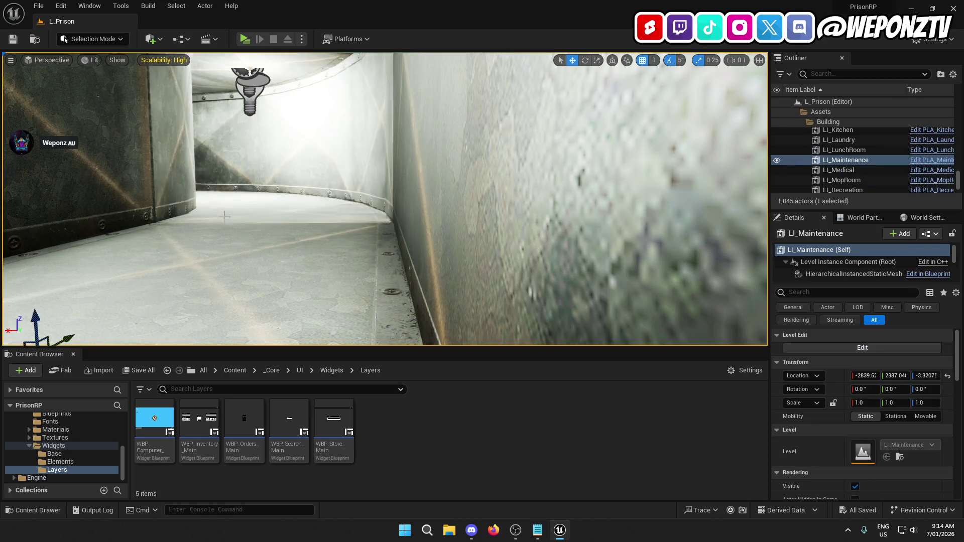
{"action": "left_click", "coordinate": [37, 6]}
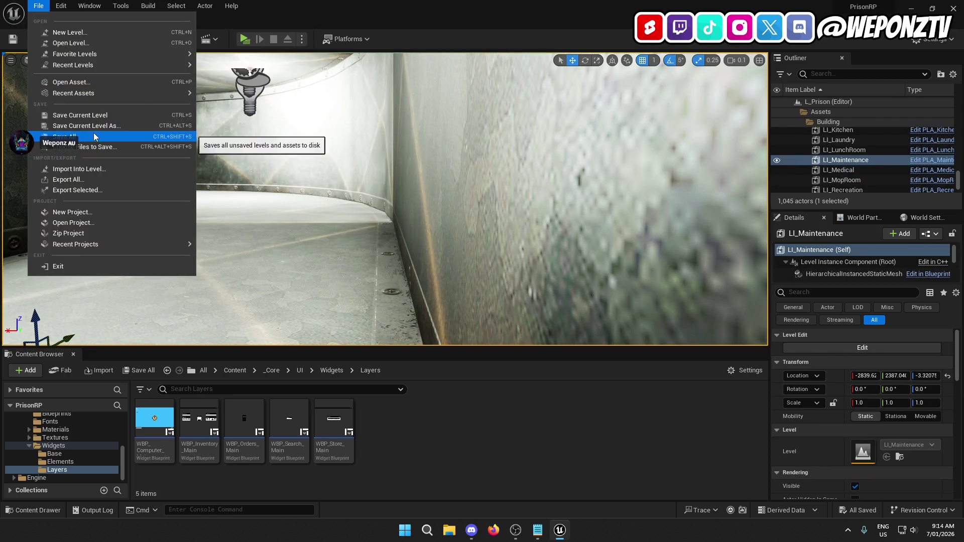
{"action": "left_click", "coordinate": [94, 137]}
Delete the 'fix map bug in duct work' line from Bugs.txt, save, and return to Unreal
{"action": "left_click", "coordinate": [538, 530]}
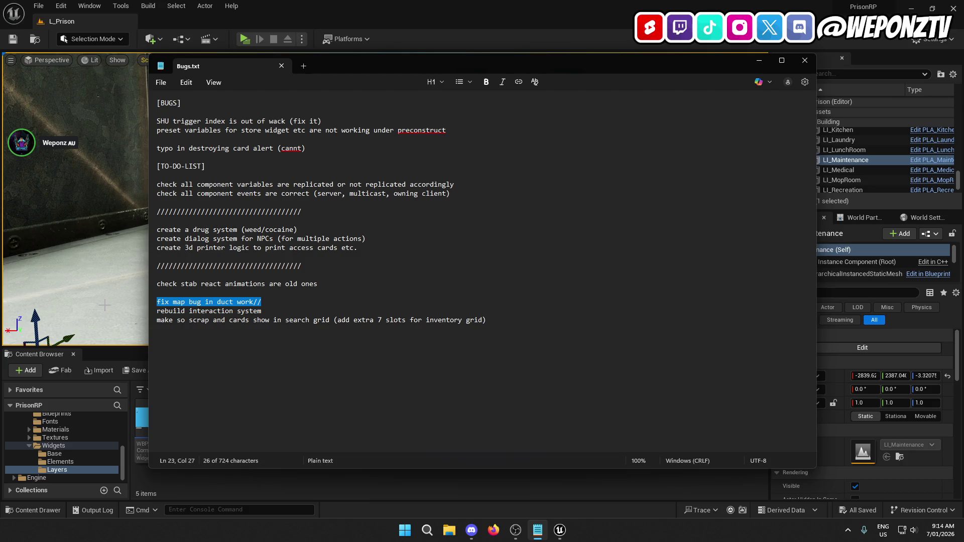
{"action": "key", "text": "BackSpace"}
{"action": "key", "text": "BackSpace"}
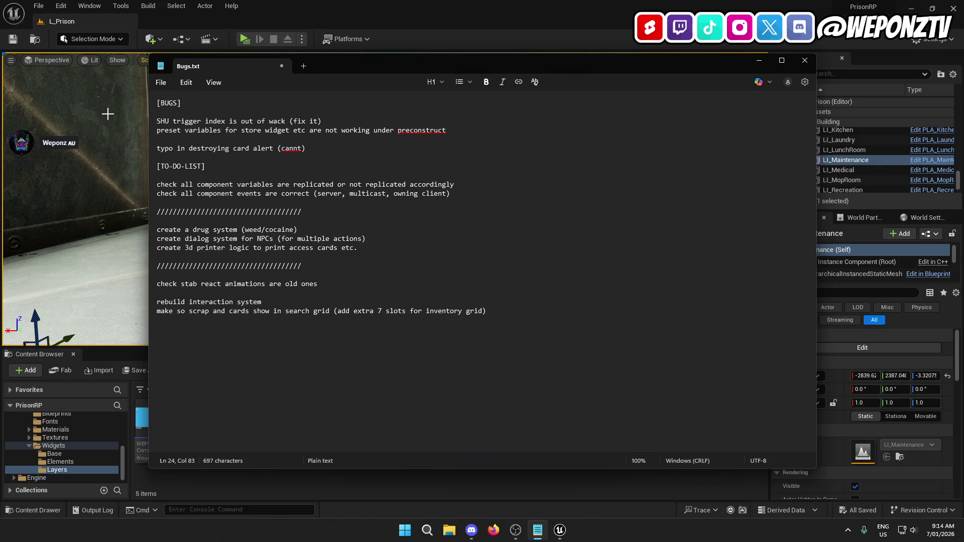
{"action": "left_click", "coordinate": [157, 85]}
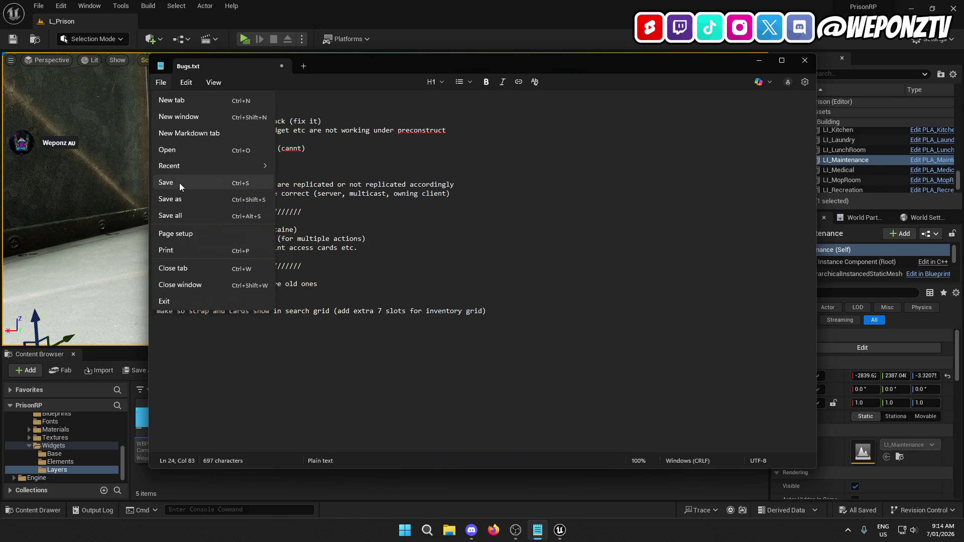
{"action": "left_click", "coordinate": [179, 185]}
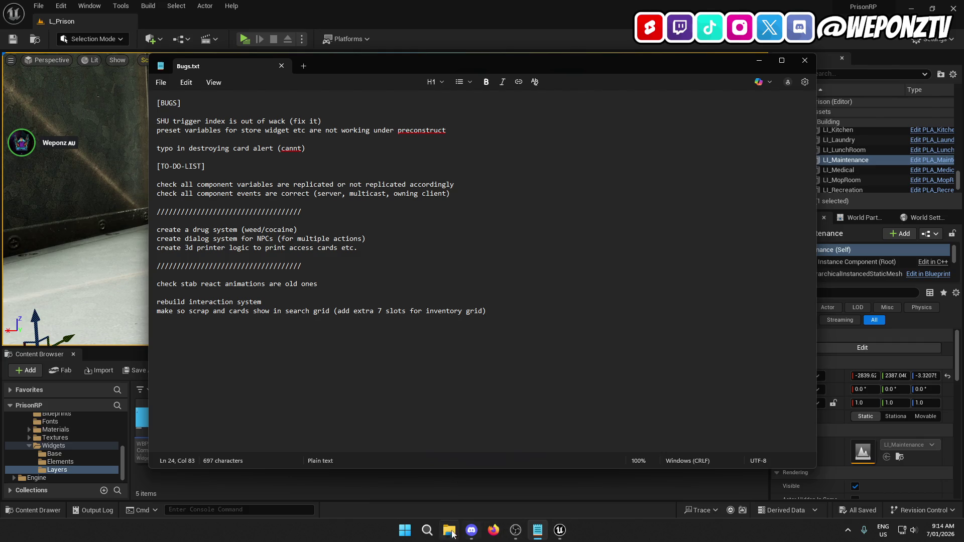
{"action": "left_click", "coordinate": [91, 23]}
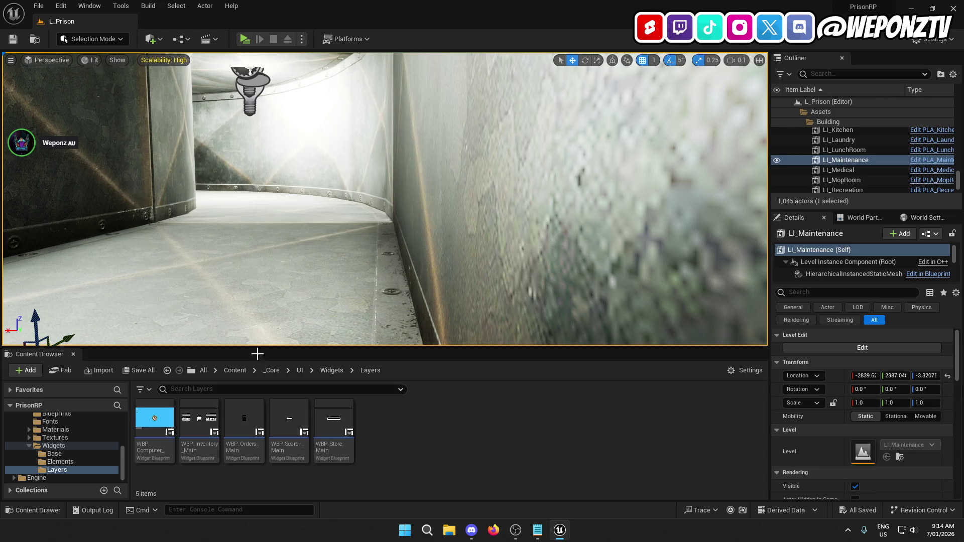
Browse from _Core into Data/Tables and open the DT_PickupData table
{"action": "left_click", "coordinate": [272, 370]}
{"action": "double_click", "coordinate": [390, 424]}
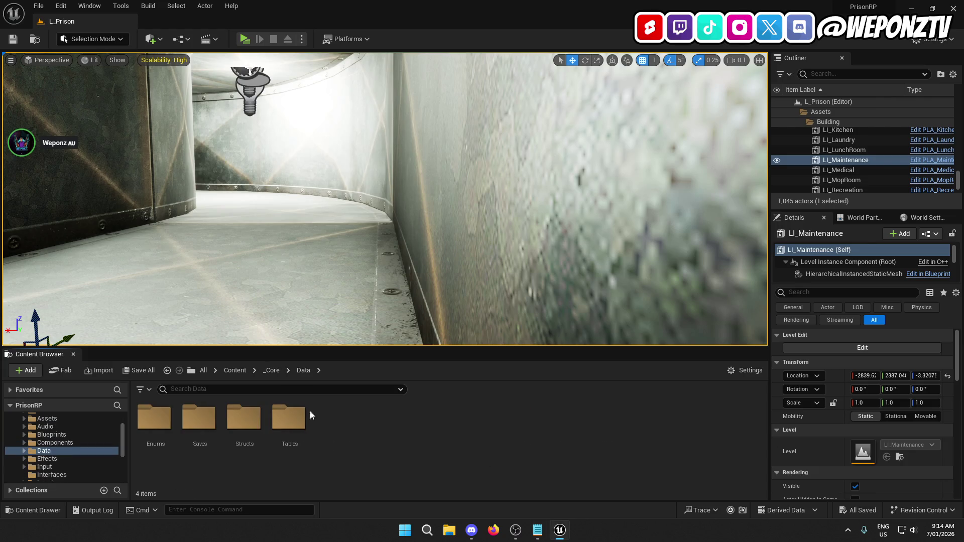
{"action": "double_click", "coordinate": [300, 416]}
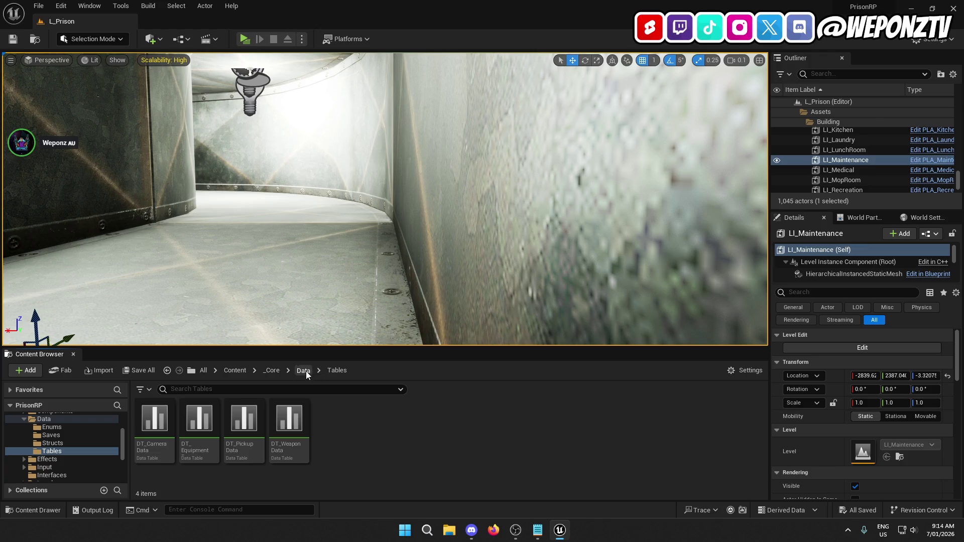
{"action": "left_click", "coordinate": [304, 370]}
{"action": "double_click", "coordinate": [297, 427]}
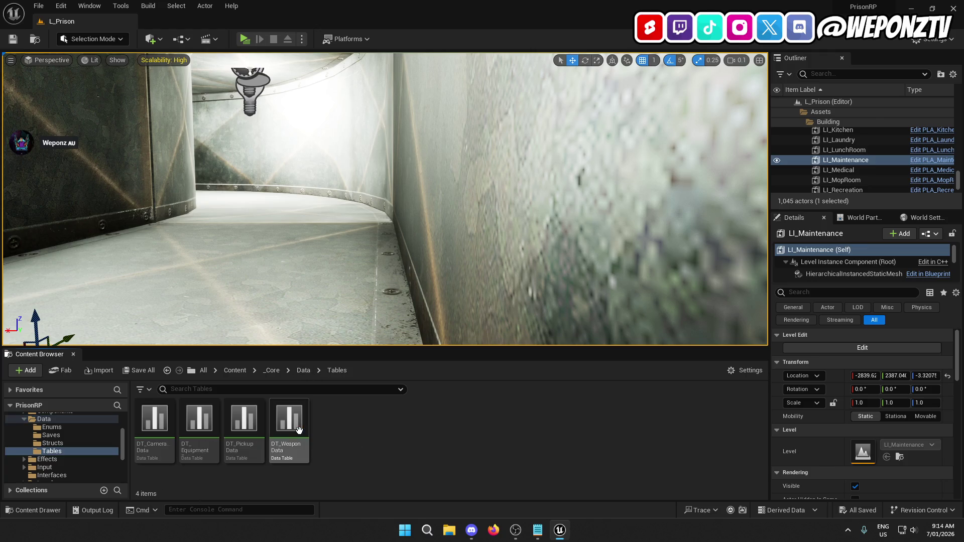
{"action": "double_click", "coordinate": [243, 432]}
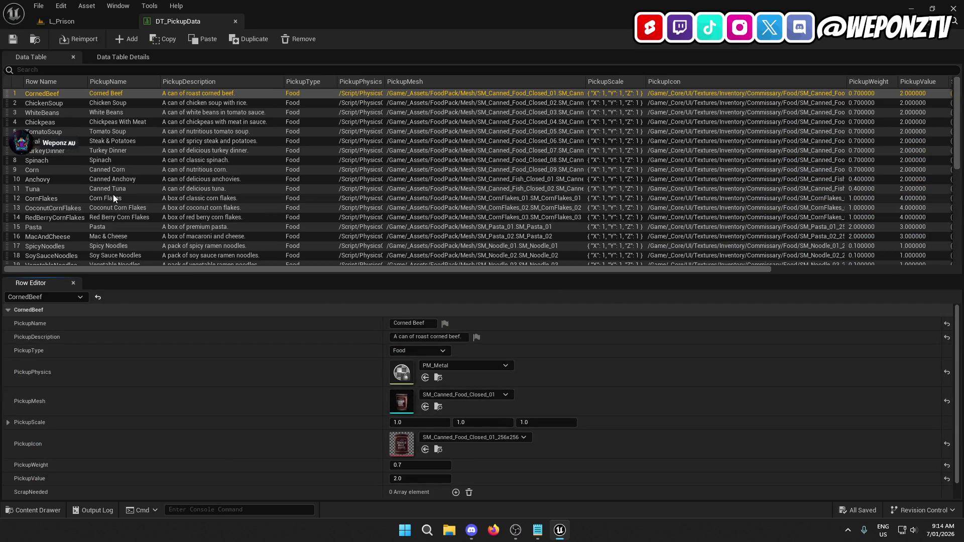
Inspect the ScrapPlastic and MaintenanceCard rows of DT_PickupData
{"action": "scroll", "coordinate": [115, 199], "scroll_direction": "down", "scroll_amount": 8}
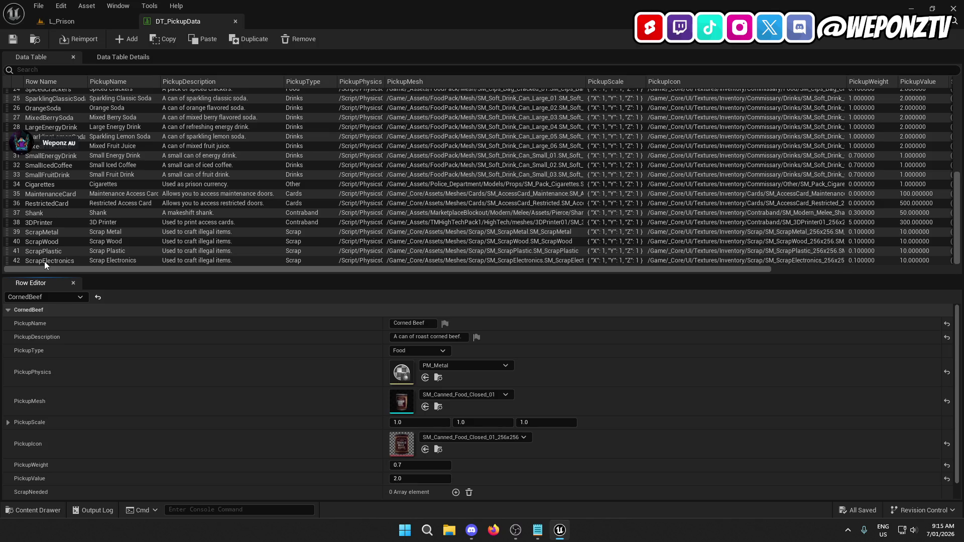
{"action": "left_click", "coordinate": [534, 534]}
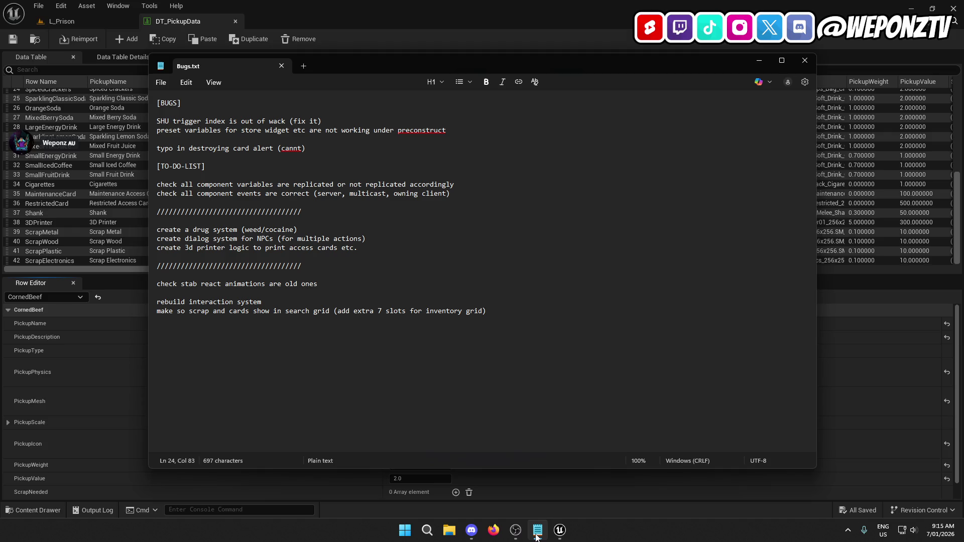
{"action": "left_click", "coordinate": [537, 536]}
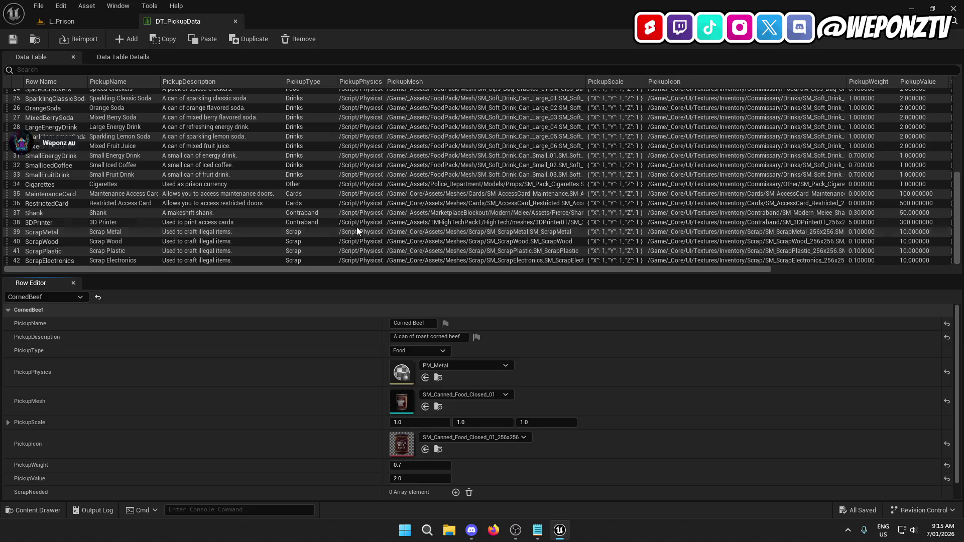
{"action": "left_click", "coordinate": [68, 254]}
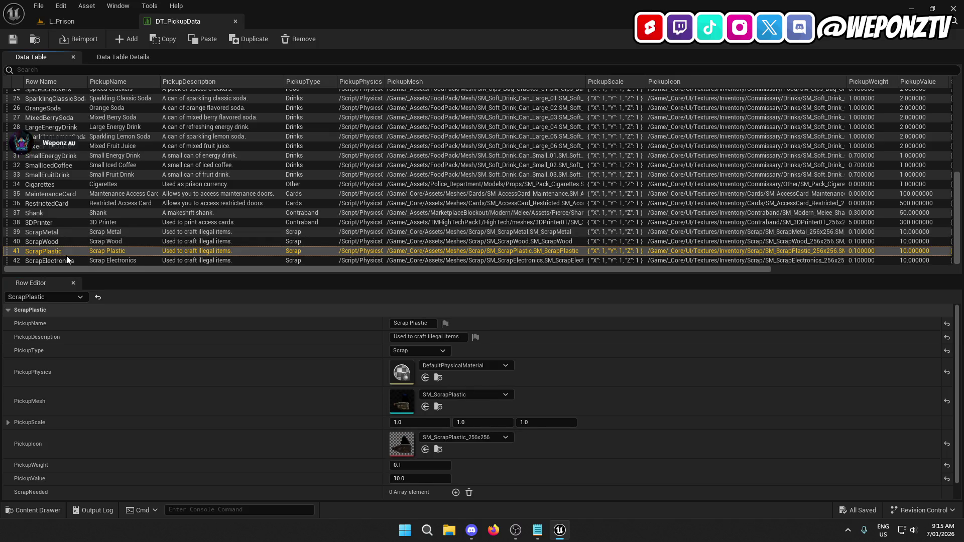
{"action": "left_click", "coordinate": [59, 194]}
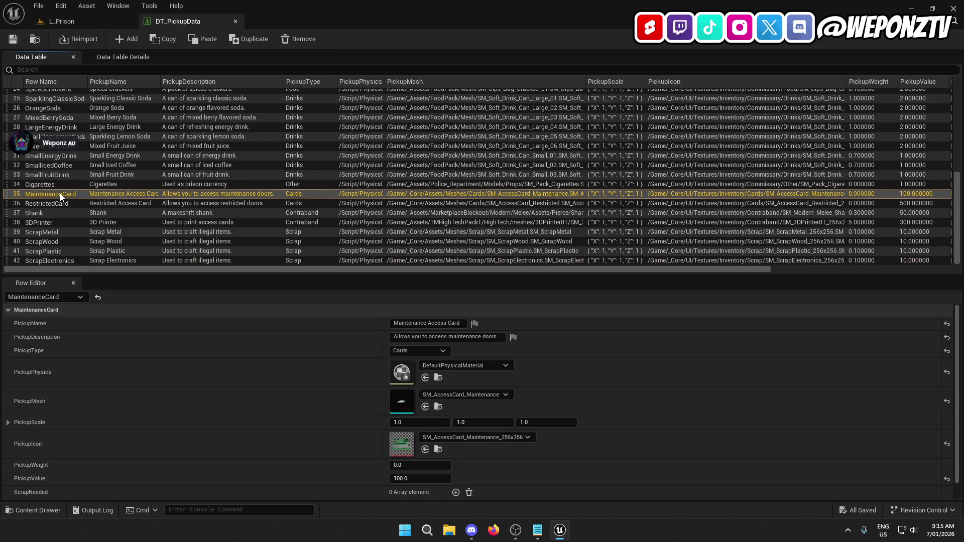
Close DT_PickupData and show the _Core folder in the Content Browser
{"action": "left_click", "coordinate": [235, 21]}
{"action": "left_click", "coordinate": [234, 371]}
{"action": "double_click", "coordinate": [199, 419]}
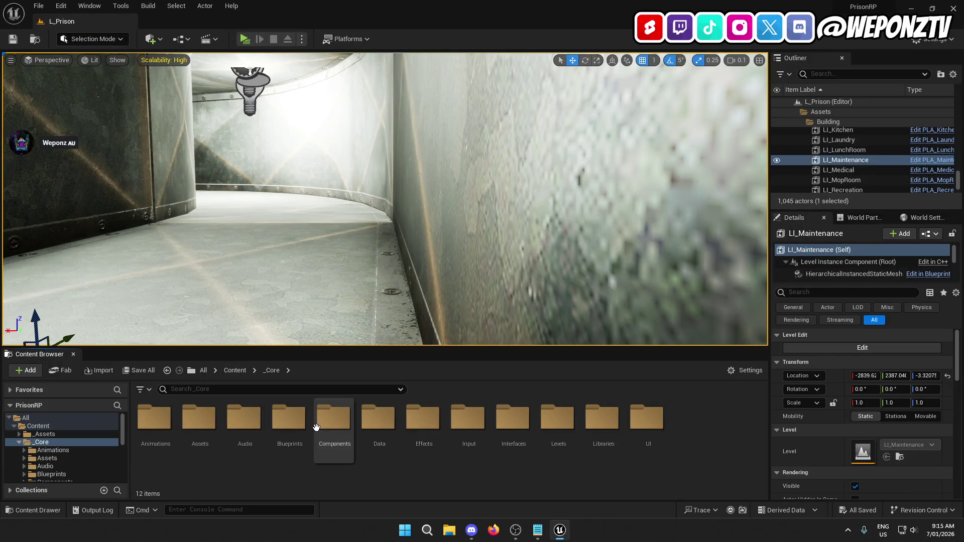
Go into Components/Player and open the AC_Searching blueprint
{"action": "double_click", "coordinate": [333, 418]}
{"action": "double_click", "coordinate": [201, 422]}
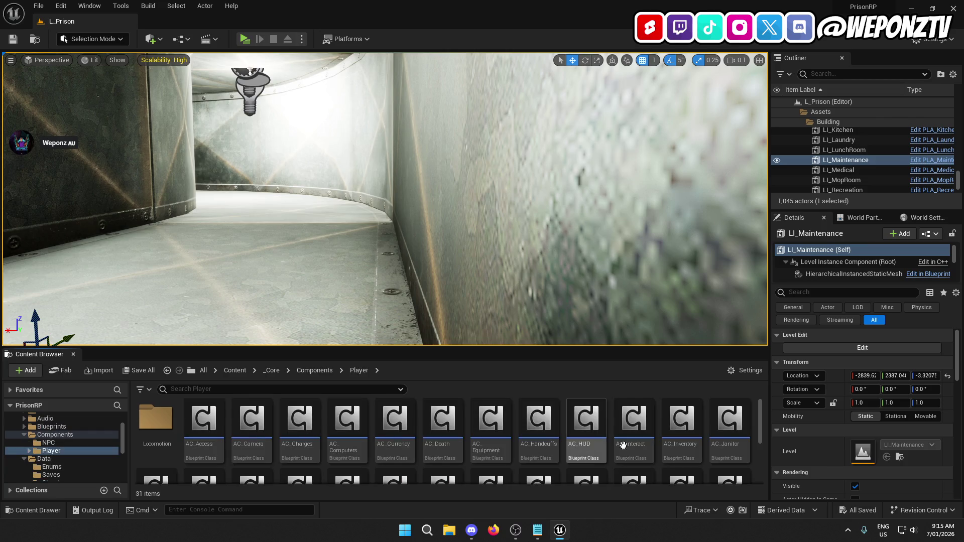
{"action": "scroll", "coordinate": [595, 451], "scroll_direction": "down", "scroll_amount": 3}
{"action": "scroll", "coordinate": [381, 459], "scroll_direction": "up", "scroll_amount": 2}
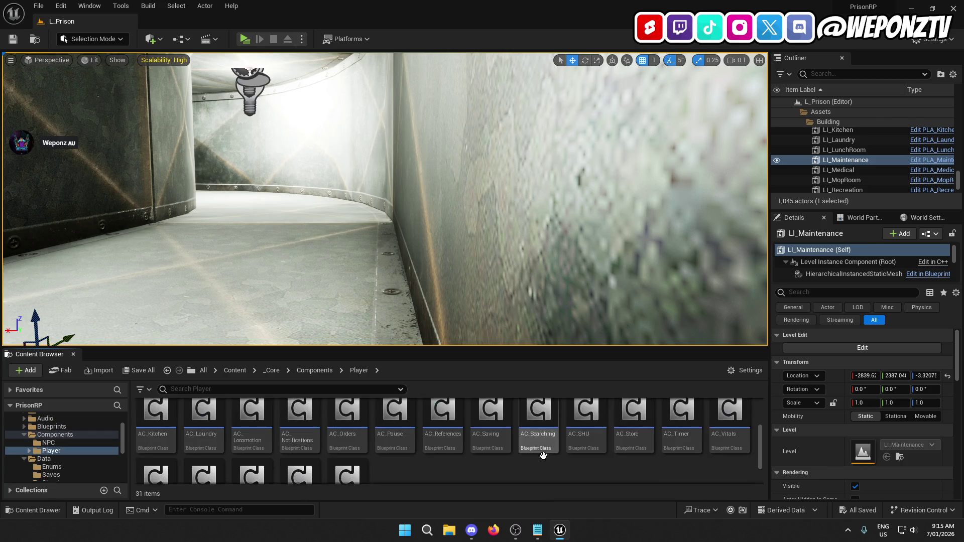
{"action": "left_click", "coordinate": [545, 435]}
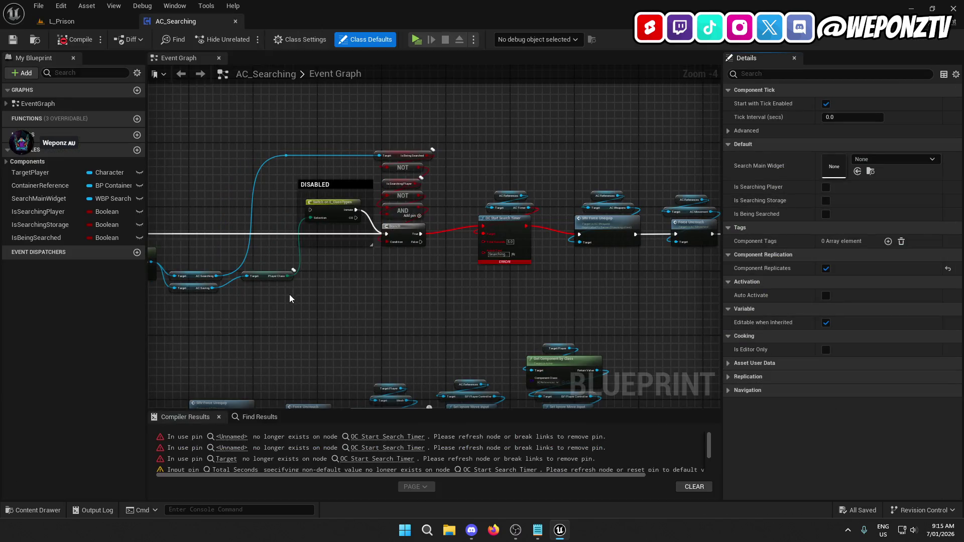
{"action": "scroll", "coordinate": [484, 285], "scroll_direction": "up", "scroll_amount": 3}
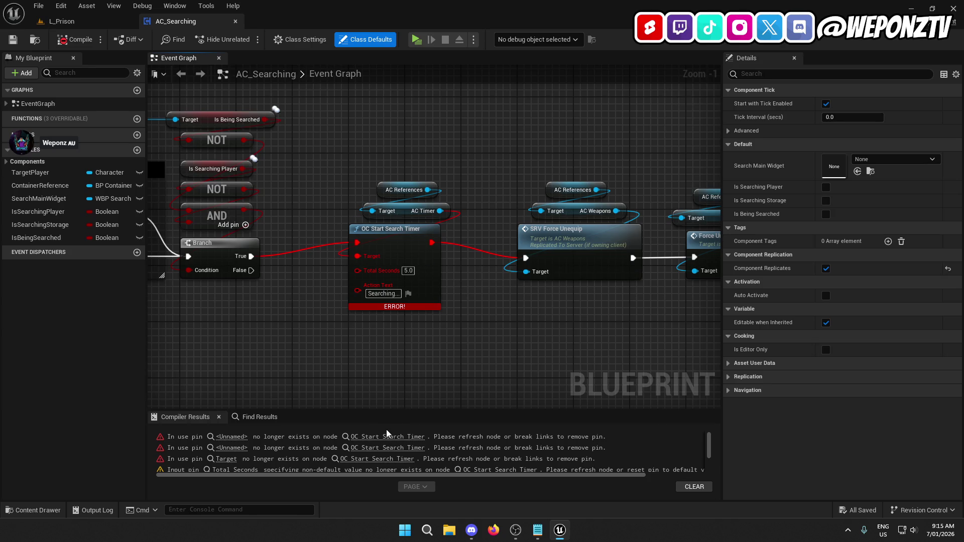
Open the AC_Timer and AC_Handcuffs blueprints from the Player components folder
{"action": "left_click", "coordinate": [89, 22]}
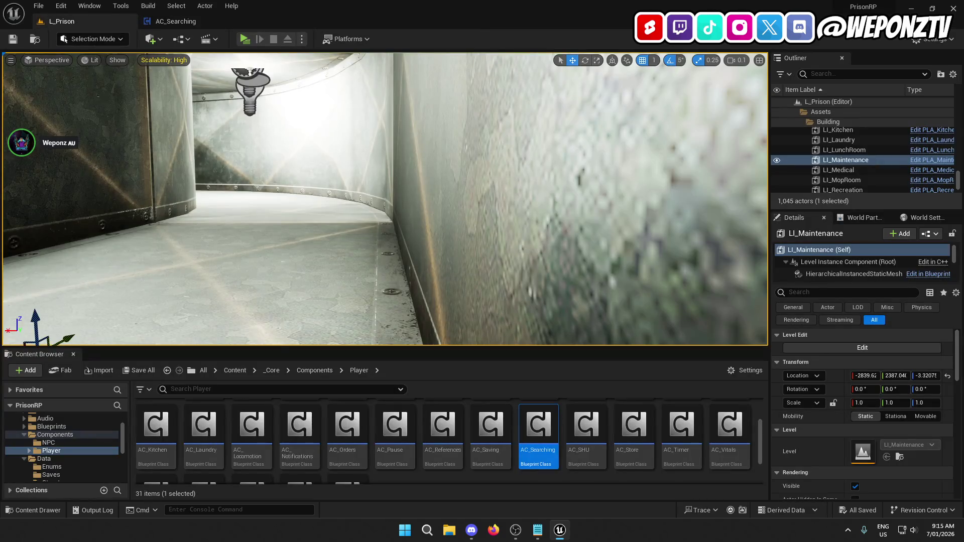
{"action": "double_click", "coordinate": [682, 432]}
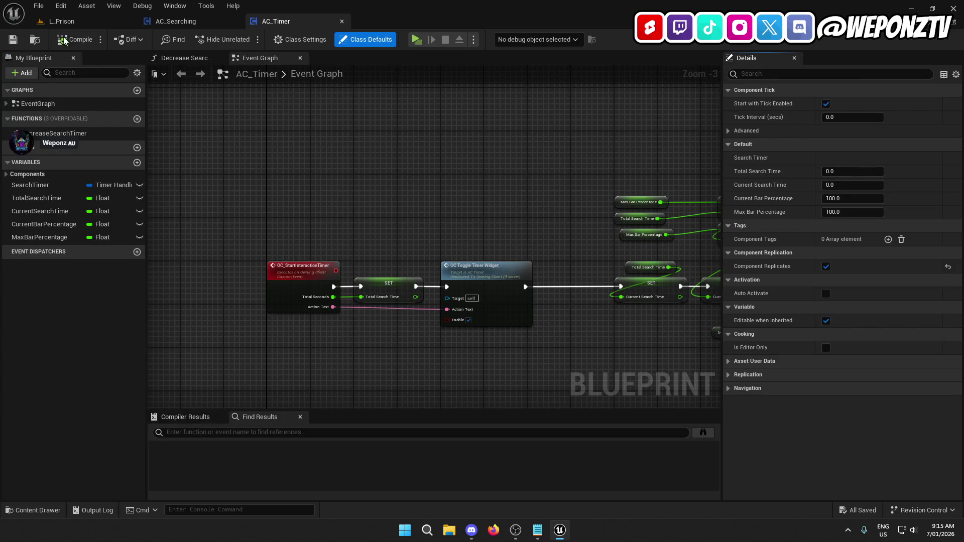
{"action": "left_click", "coordinate": [179, 22]}
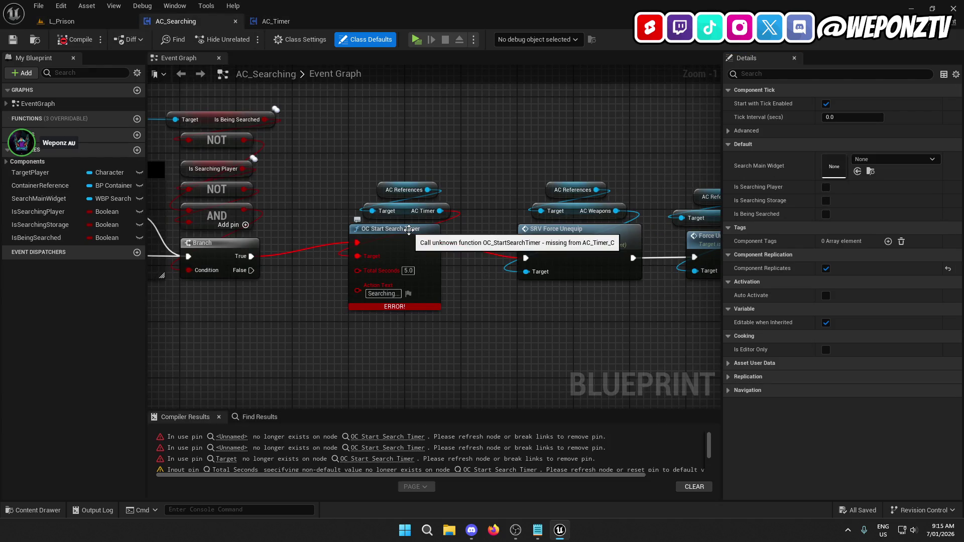
{"action": "left_click", "coordinate": [84, 22]}
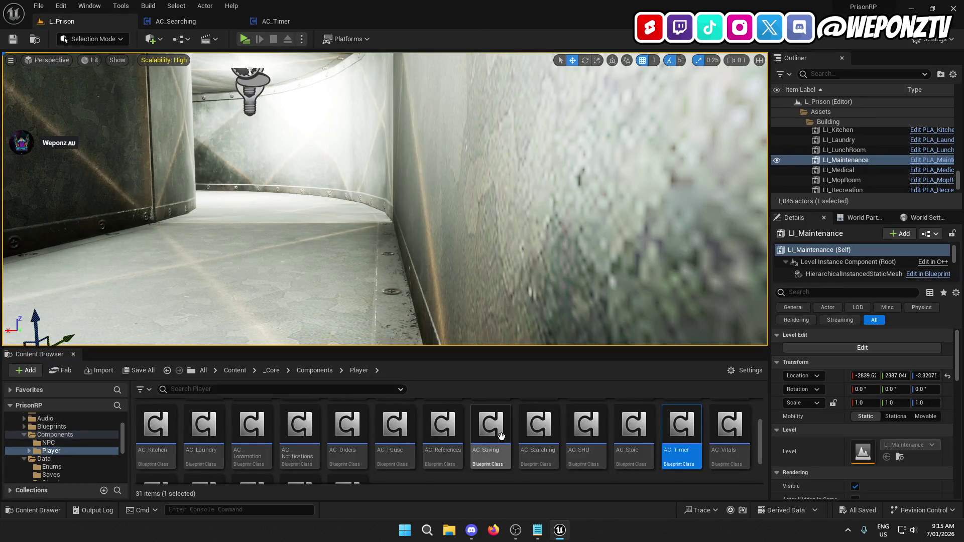
{"action": "scroll", "coordinate": [618, 442], "scroll_direction": "up", "scroll_amount": 2}
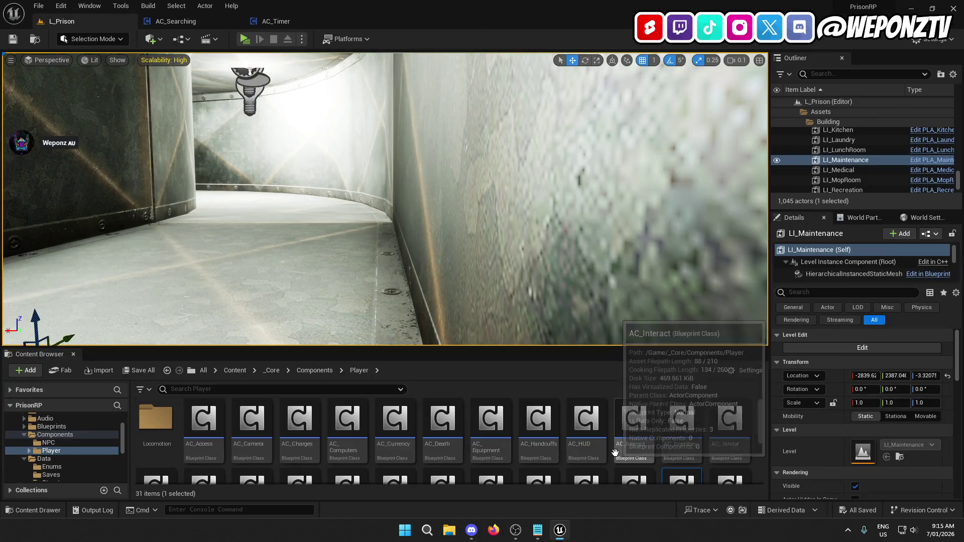
{"action": "double_click", "coordinate": [552, 436]}
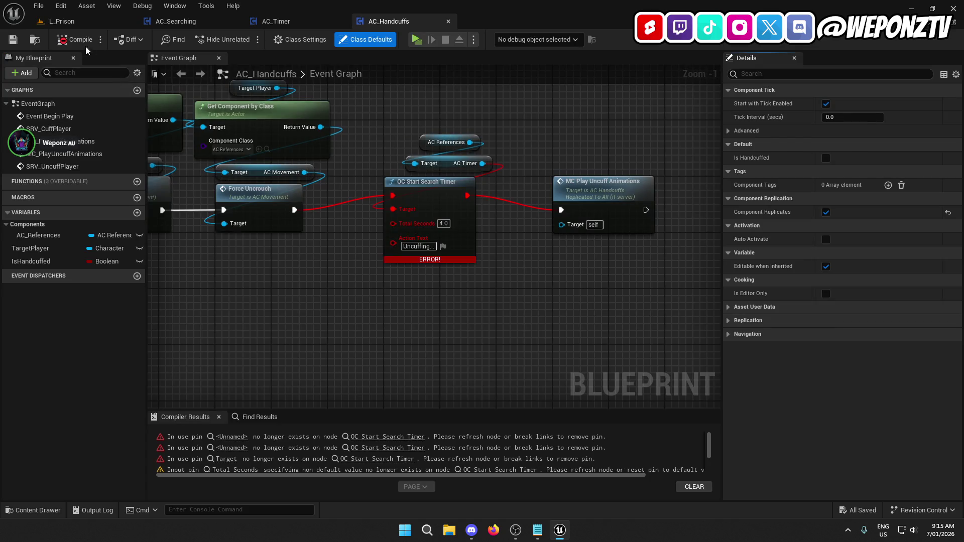
Open the AC_Laundry blueprint from the Player components folder
{"action": "left_click", "coordinate": [70, 21]}
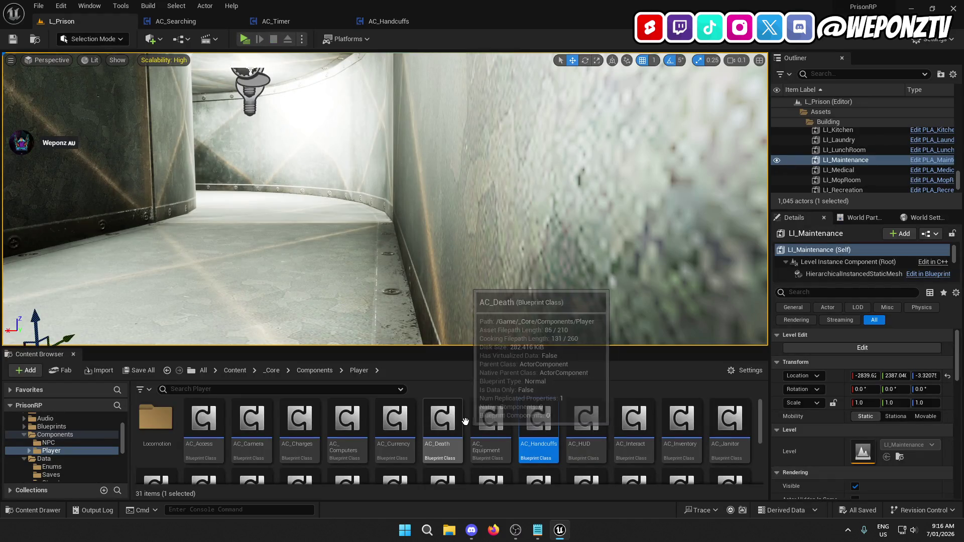
{"action": "scroll", "coordinate": [553, 442], "scroll_direction": "down", "scroll_amount": 2}
{"action": "double_click", "coordinate": [208, 428]}
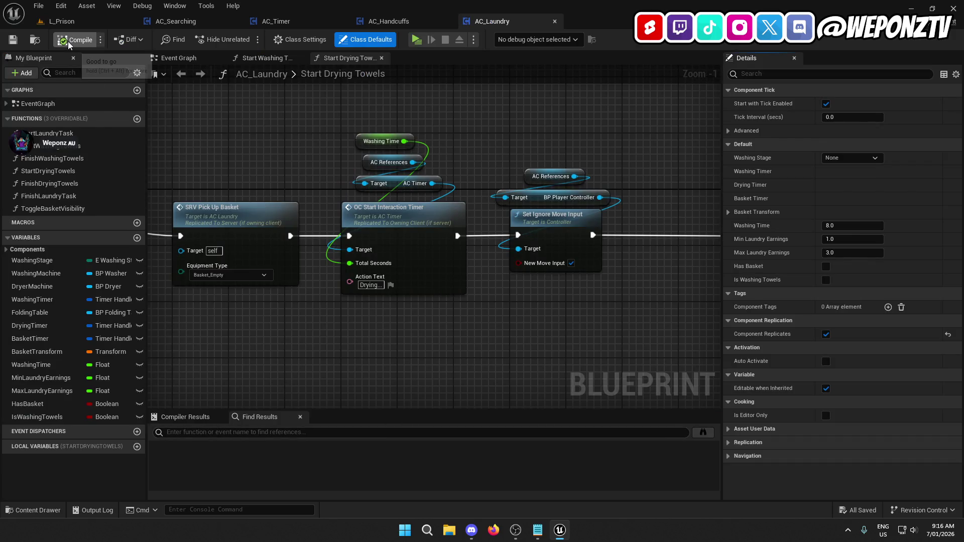
In AC_Handcuffs, add an OC Start Interaction Timer node off the AC Timer reference
{"action": "left_click", "coordinate": [411, 22]}
{"action": "left_click_drag", "start_coordinate": [482, 163], "coordinate": [416, 318]}
{"action": "type", "text": "ocs"}
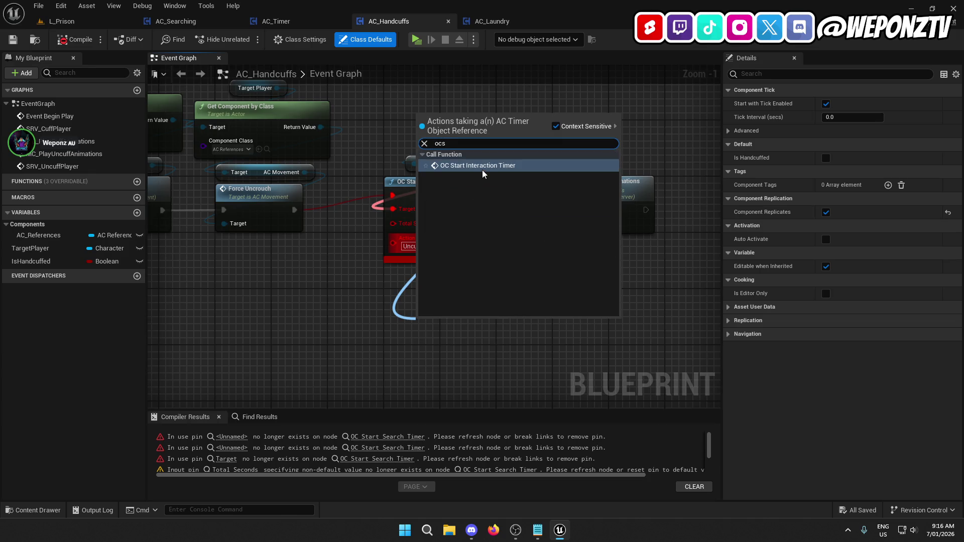
{"action": "left_click", "coordinate": [483, 168]}
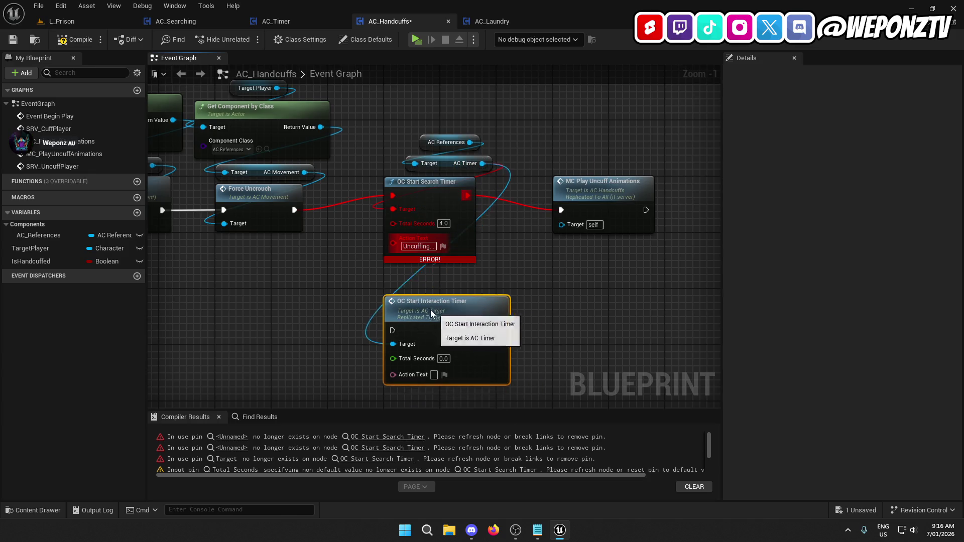
{"action": "left_click_drag", "start_coordinate": [430, 314], "coordinate": [410, 292]}
{"action": "left_click", "coordinate": [443, 224]}
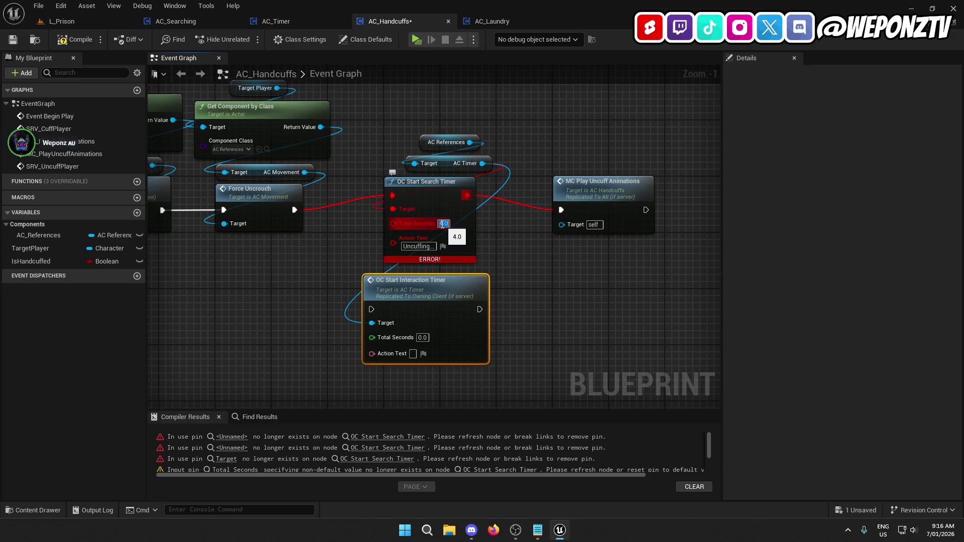
{"action": "left_click", "coordinate": [423, 338]}
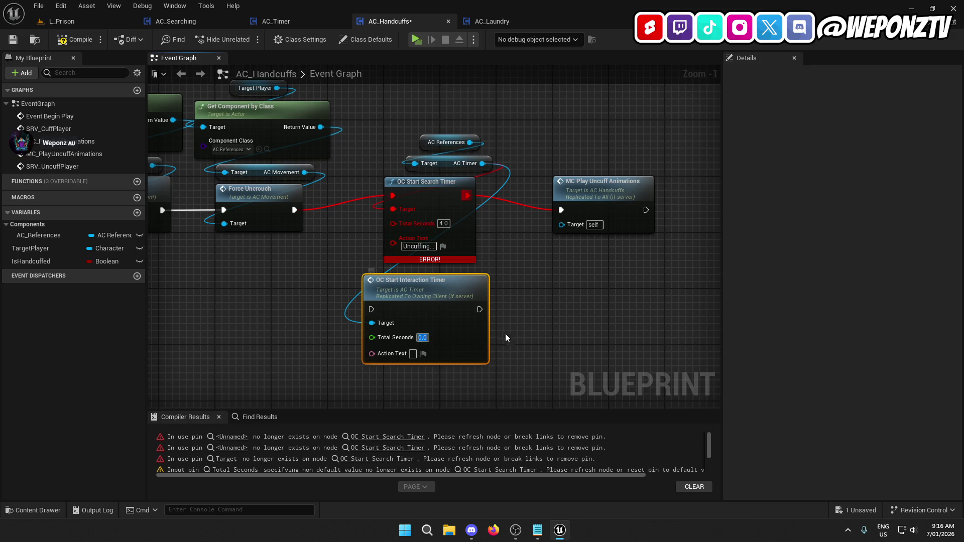
Promote Total Seconds to a HandcuffTimeFrame variable and save AC_Handcuffs
{"action": "right_click", "coordinate": [381, 338]}
{"action": "left_click", "coordinate": [411, 358]}
{"action": "type", "text": "HandcuffTime"}
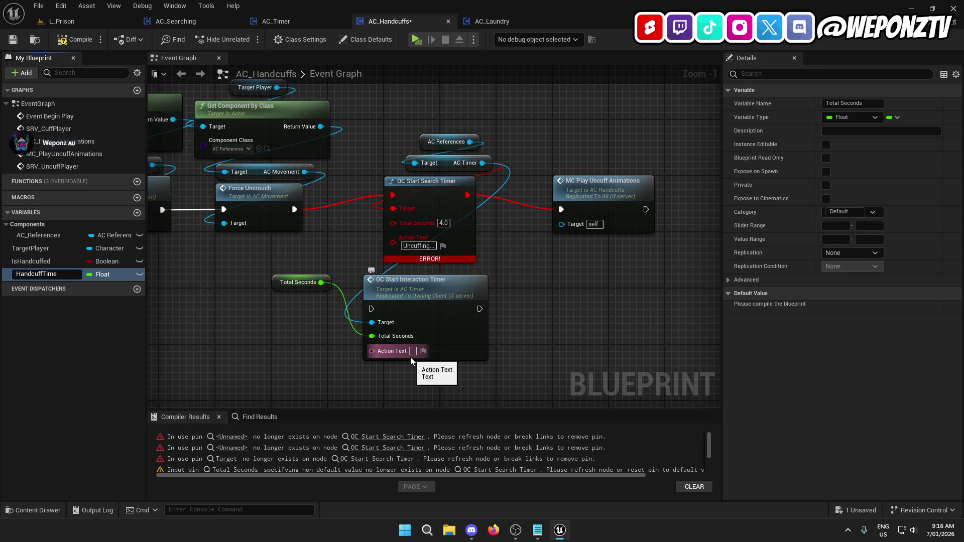
{"action": "type", "text": "Frame"}
{"action": "key", "text": "Return"}
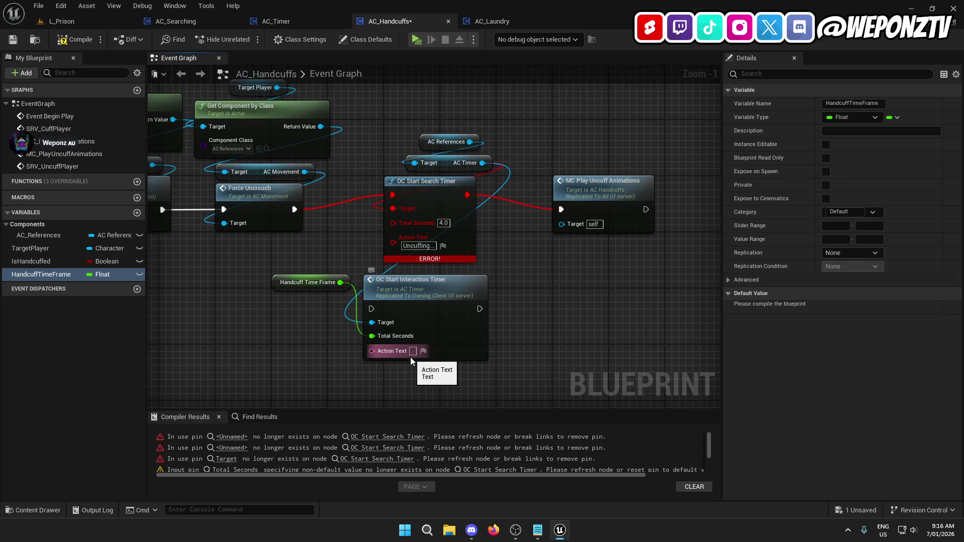
{"action": "left_click", "coordinate": [283, 285]}
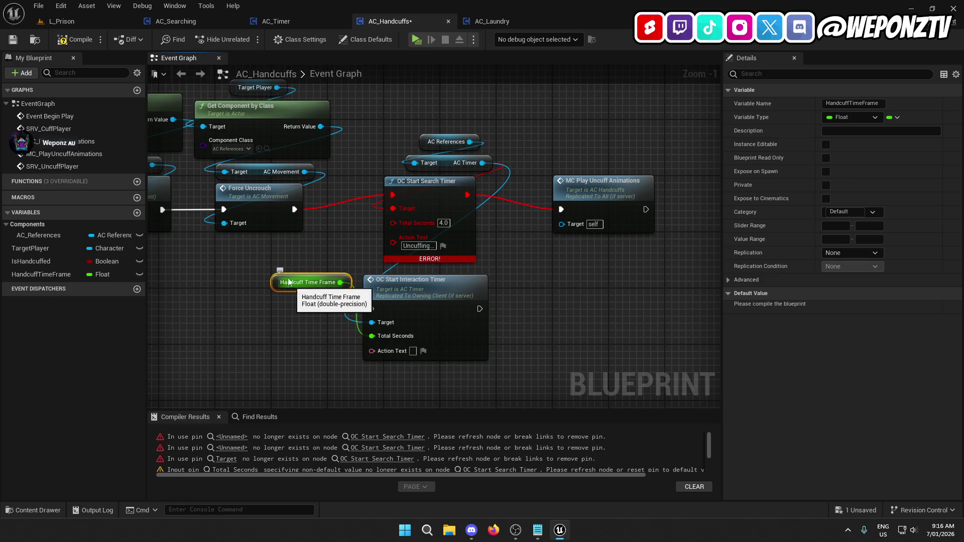
{"action": "left_click", "coordinate": [13, 40]}
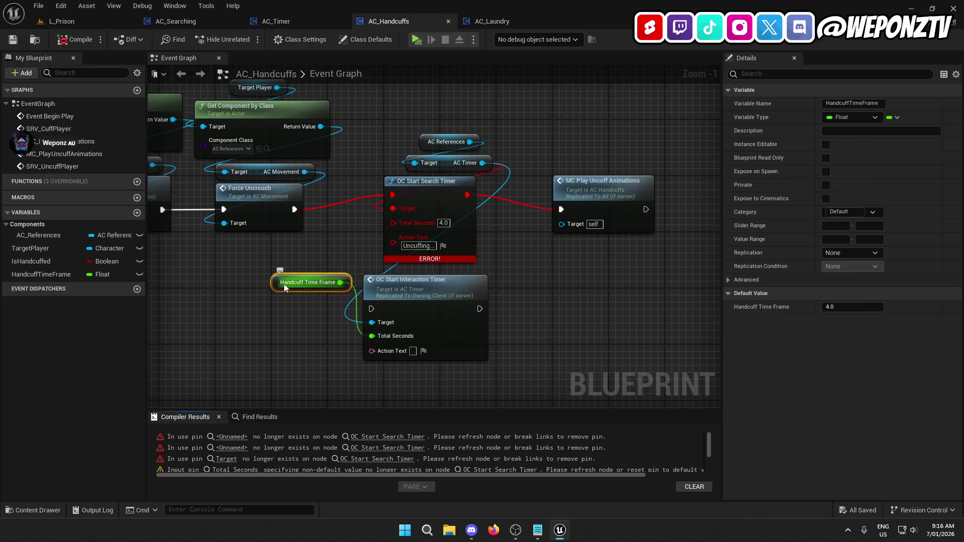
{"action": "left_click_drag", "start_coordinate": [284, 285], "coordinate": [242, 319]}
Copy 'Uncuffing...' into the new timer's Action Text and delete the old OC Start Search Timer
{"action": "left_click", "coordinate": [415, 246]}
{"action": "left_click", "coordinate": [414, 246]}
{"action": "key", "text": "ctrl+c"}
{"action": "left_click", "coordinate": [412, 352]}
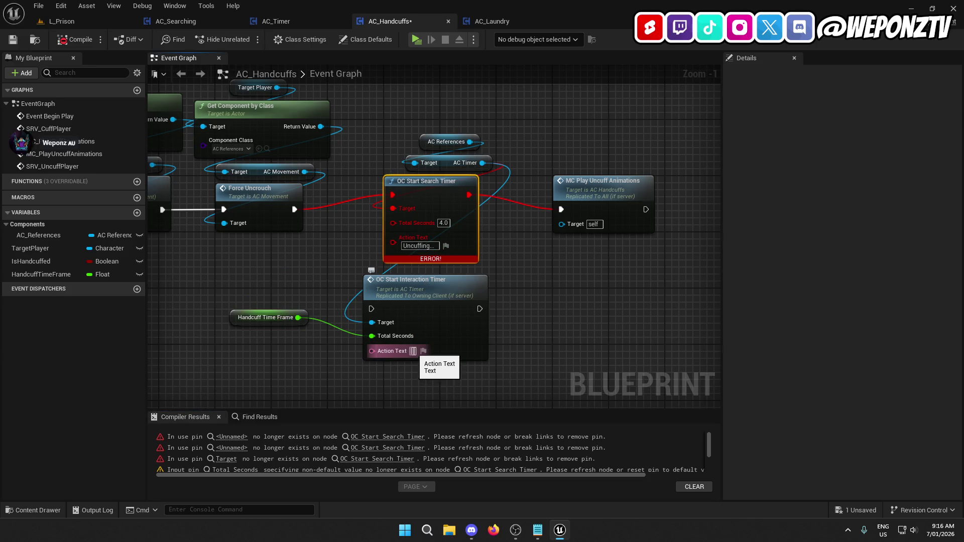
{"action": "key", "text": "ctrl+v"}
{"action": "left_click", "coordinate": [506, 257]}
{"action": "left_click", "coordinate": [435, 202]}
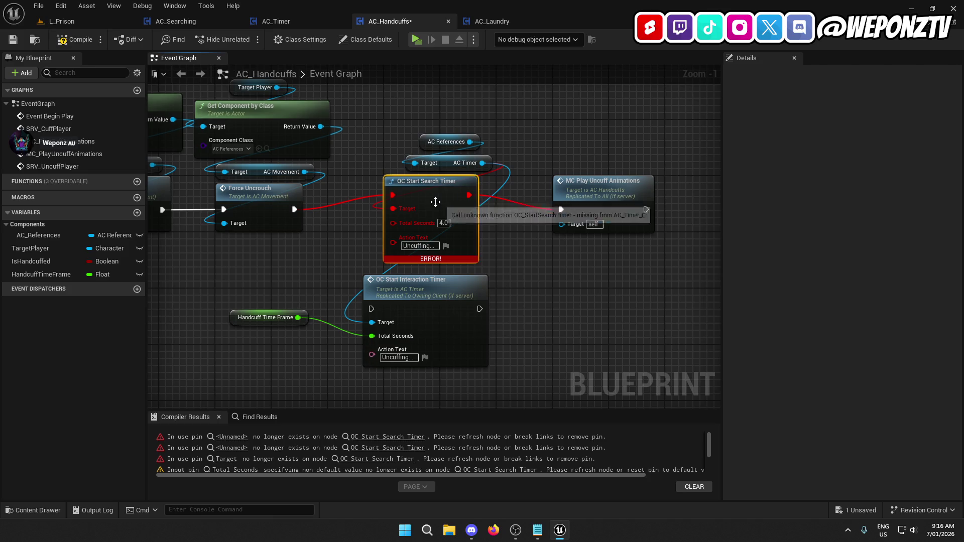
{"action": "key", "text": "Delete"}
Wire Force Uncrouch through the Interaction Timer into MC Play Uncuff Animations
{"action": "left_click_drag", "start_coordinate": [417, 295], "coordinate": [442, 192]}
{"action": "left_click_drag", "start_coordinate": [392, 210], "coordinate": [294, 210]}
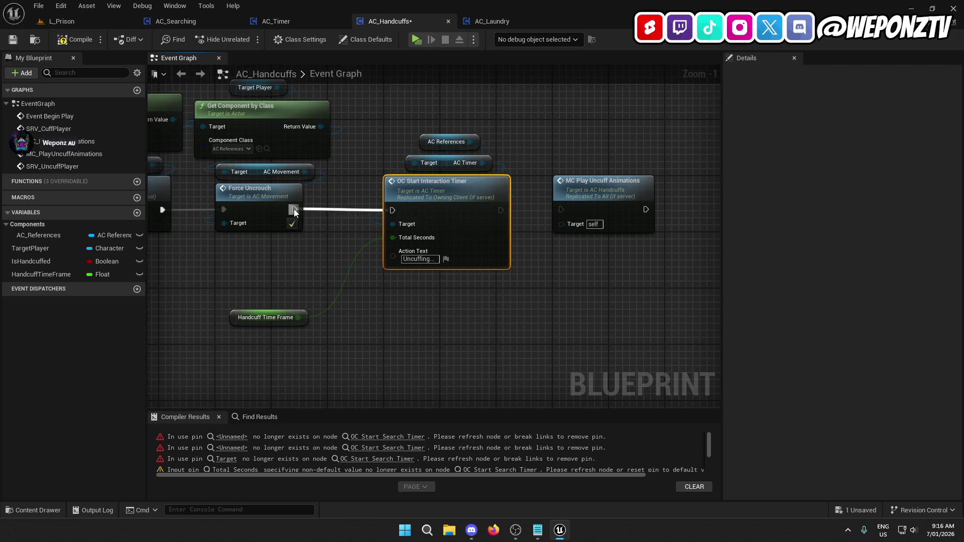
{"action": "mouse_move", "coordinate": [256, 321]}
{"action": "left_mouse_down"}
{"action": "mouse_move", "coordinate": [431, 176]}
{"action": "mouse_move", "coordinate": [438, 127]}
{"action": "left_mouse_up"}
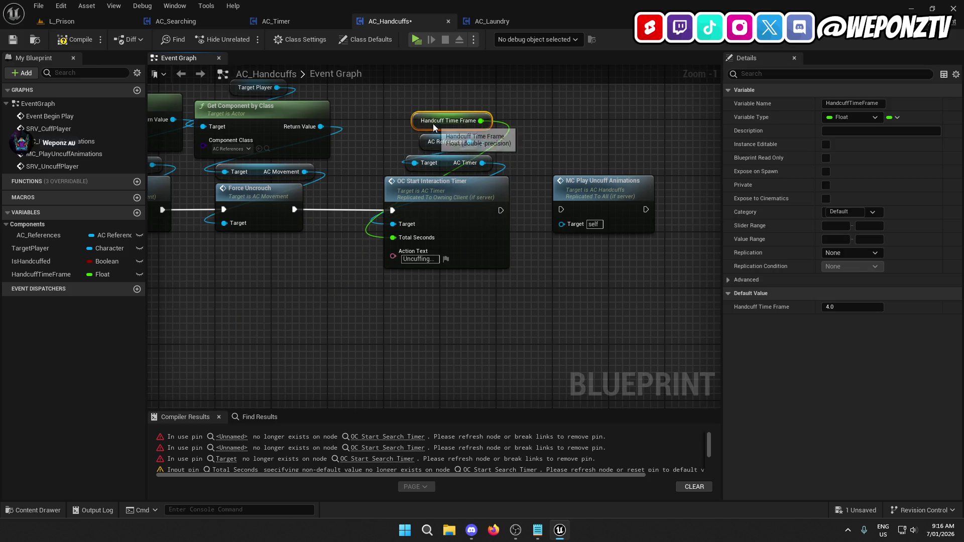
{"action": "left_click_drag", "start_coordinate": [500, 210], "coordinate": [561, 211]}
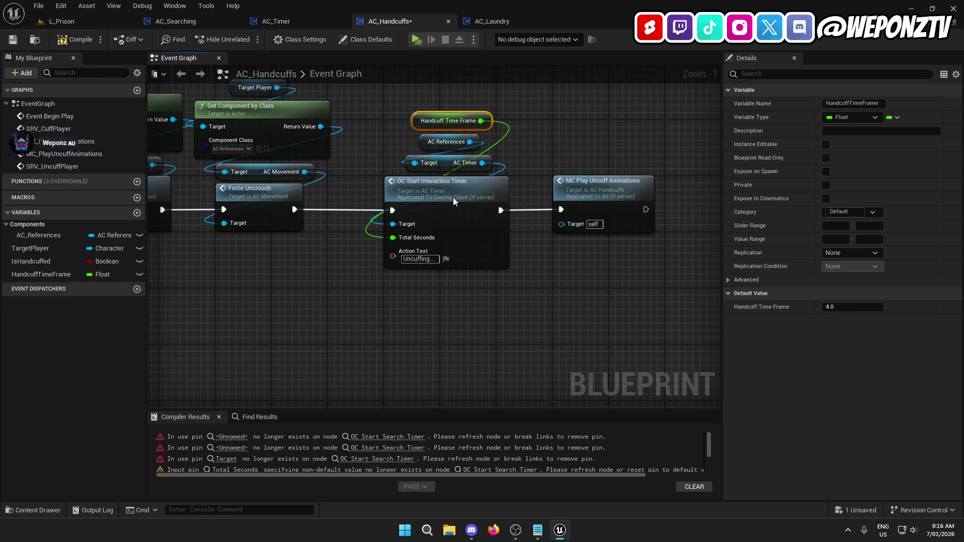
Save and compile AC_Handcuffs, then locate the remaining search timer error in the cuffing chain
{"action": "left_click", "coordinate": [453, 197]}
{"action": "left_click", "coordinate": [365, 294]}
{"action": "left_click_drag", "start_coordinate": [471, 290], "coordinate": [442, 116]}
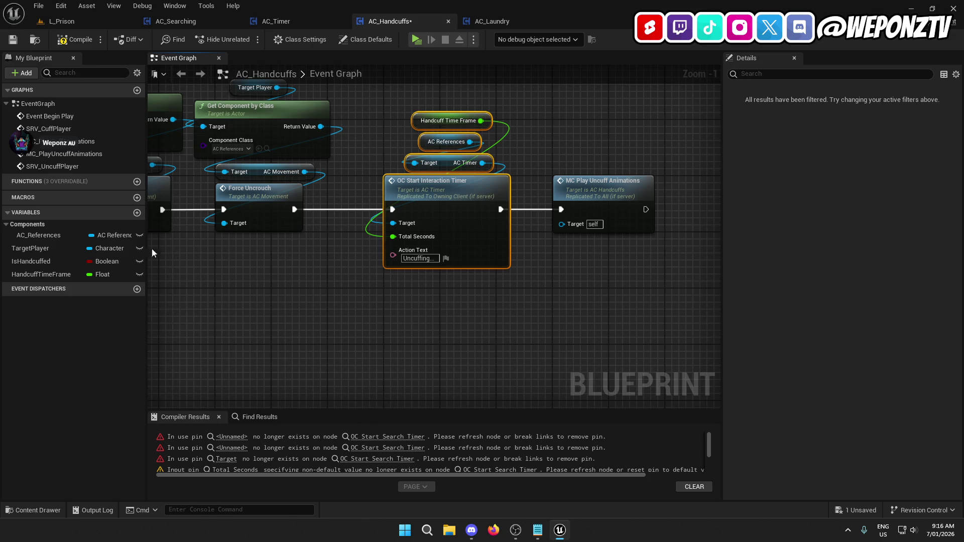
{"action": "left_click", "coordinate": [13, 39]}
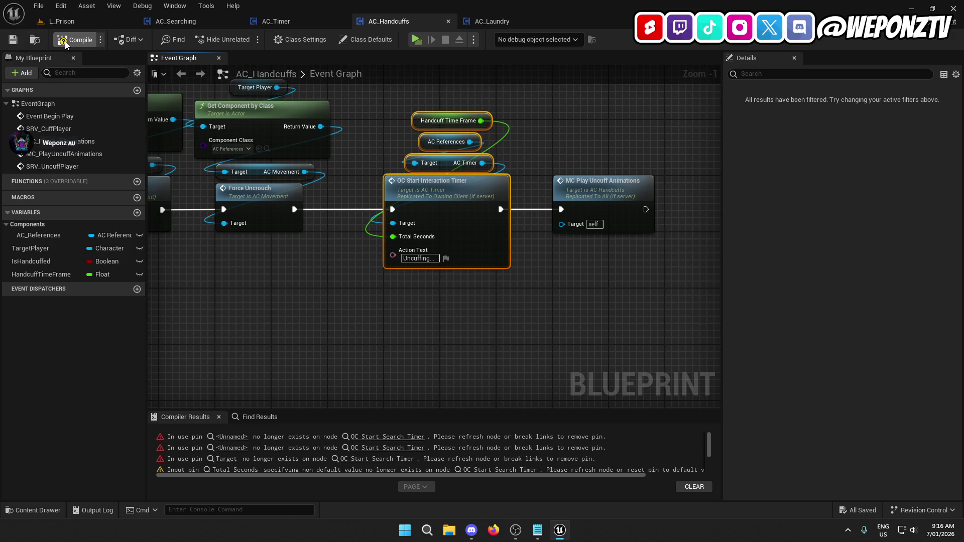
{"action": "left_click", "coordinate": [65, 41]}
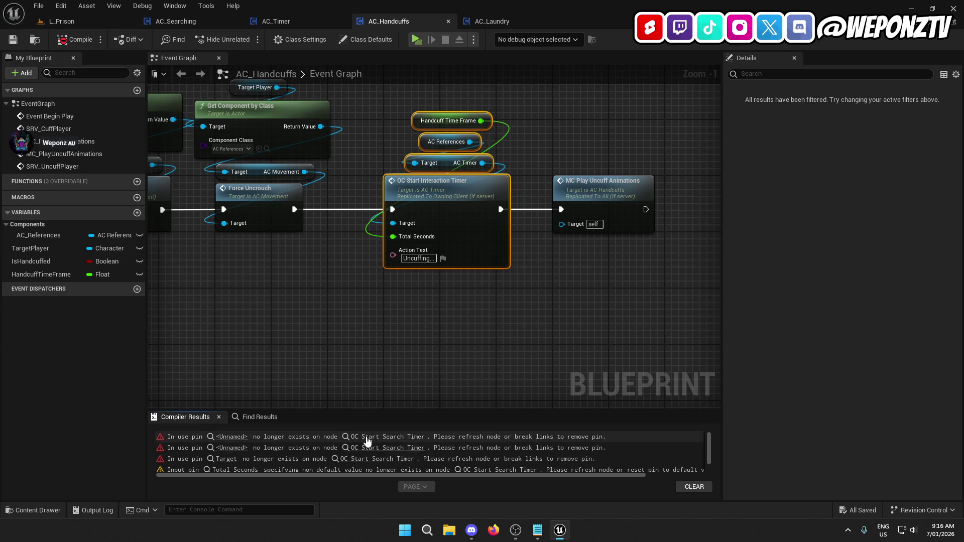
{"action": "left_click", "coordinate": [387, 437]}
{"action": "mouse_move", "coordinate": [479, 377]}
{"action": "left_mouse_down"}
{"action": "mouse_move", "coordinate": [430, 333]}
{"action": "mouse_move", "coordinate": [441, 458]}
{"action": "left_mouse_up"}
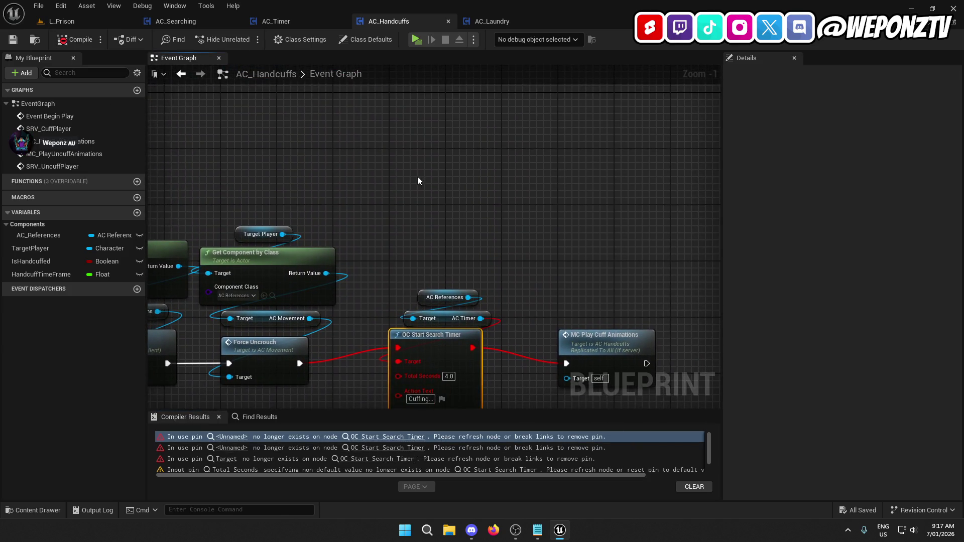
Paste the timer group, wire it from Force Uncrouch into MC Play Cuff Animations, delete the old timer
{"action": "key", "text": "ctrl+v"}
{"action": "left_click_drag", "start_coordinate": [418, 180], "coordinate": [405, 92]}
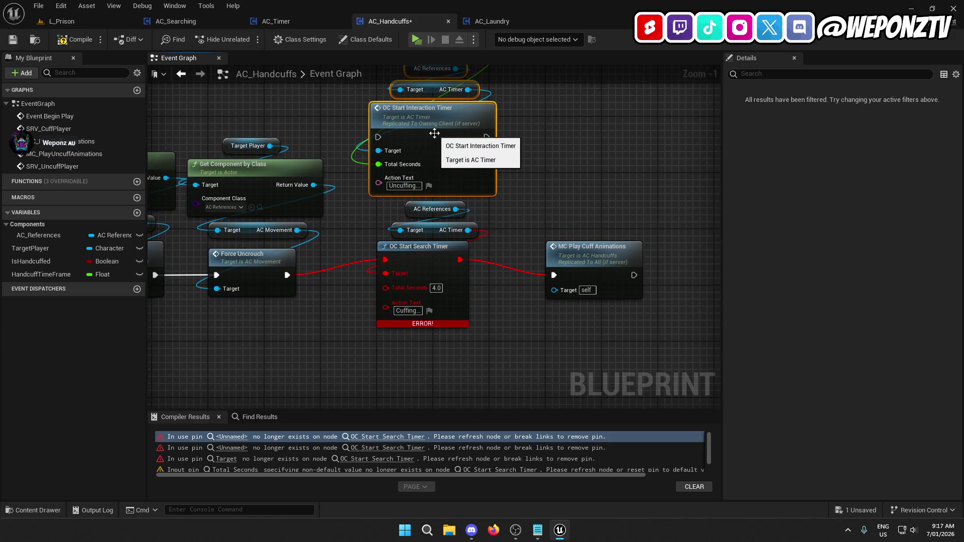
{"action": "left_click_drag", "start_coordinate": [285, 274], "coordinate": [378, 137]}
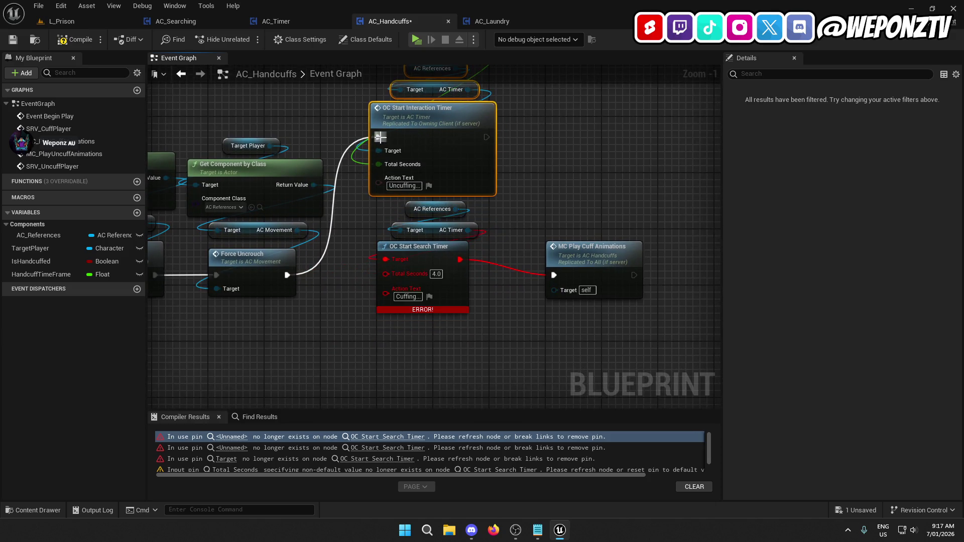
{"action": "left_click_drag", "start_coordinate": [487, 137], "coordinate": [555, 275]}
{"action": "left_click_drag", "start_coordinate": [465, 336], "coordinate": [419, 215]}
{"action": "key", "text": "Delete"}
Line up the new timer, set its Action Text to 'Cuffing...', and compile AC_Handcuffs
{"action": "mouse_move", "coordinate": [454, 286]}
{"action": "left_mouse_down"}
{"action": "mouse_move", "coordinate": [422, 103]}
{"action": "mouse_move", "coordinate": [415, 326]}
{"action": "mouse_move", "coordinate": [426, 339]}
{"action": "left_mouse_up"}
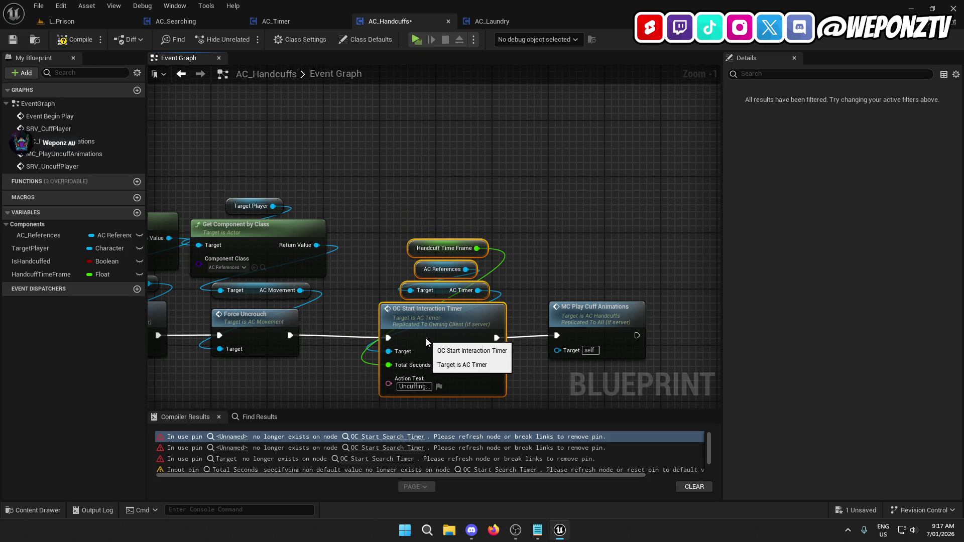
{"action": "left_click", "coordinate": [426, 339]}
{"action": "left_click", "coordinate": [295, 319], "text": "ctrl"}
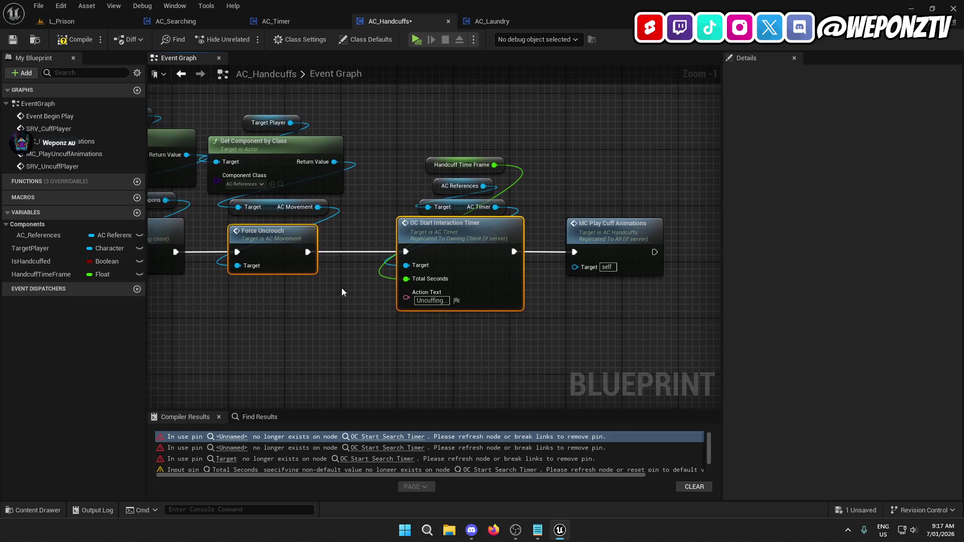
{"action": "double_click", "coordinate": [428, 300]}
{"action": "type", "text": "Cuffing"}
{"action": "left_click", "coordinate": [422, 345]}
{"action": "left_click_drag", "start_coordinate": [454, 358], "coordinate": [518, 287]}
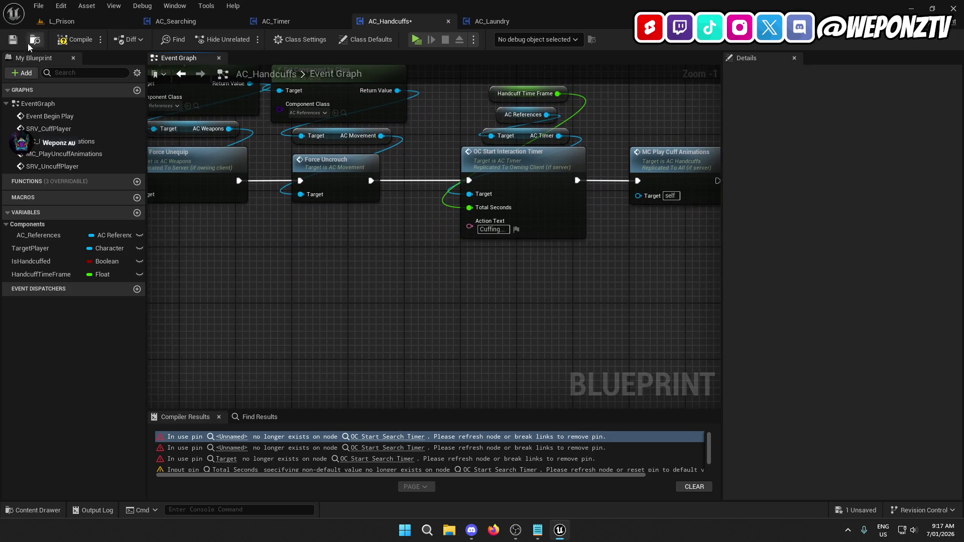
{"action": "left_click", "coordinate": [63, 42]}
In AC_Searching, add an OC Start Interaction Timer node off the AC Timer reference via a 'start' search
{"action": "left_click", "coordinate": [540, 21]}
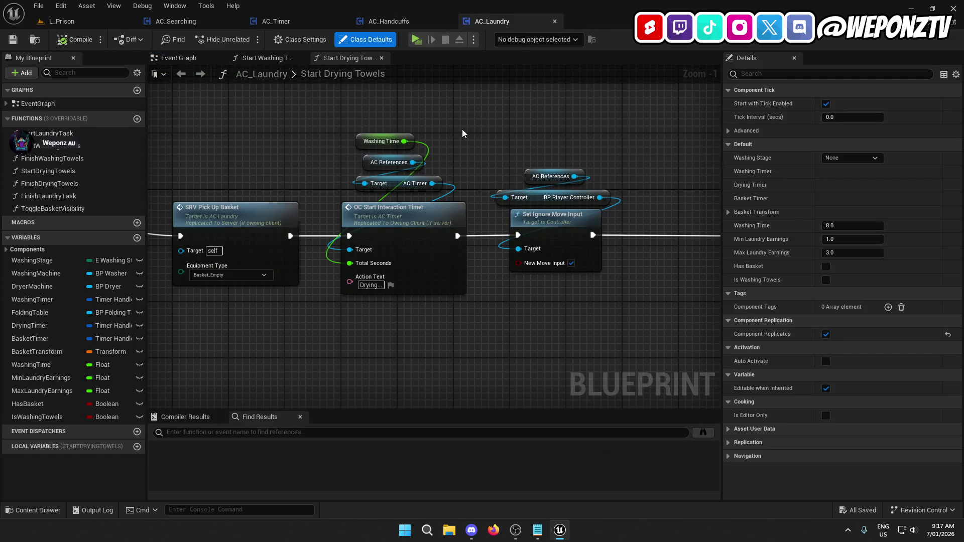
{"action": "left_click", "coordinate": [193, 23]}
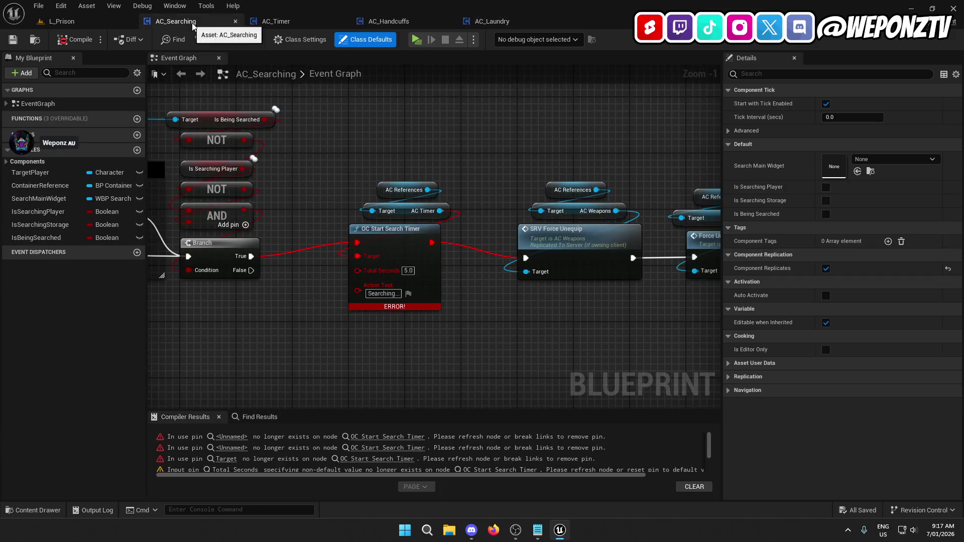
{"action": "mouse_move", "coordinate": [440, 211]}
{"action": "left_mouse_down"}
{"action": "mouse_move", "coordinate": [377, 321]}
{"action": "mouse_move", "coordinate": [381, 357]}
{"action": "left_mouse_up"}
{"action": "type", "text": "sta"}
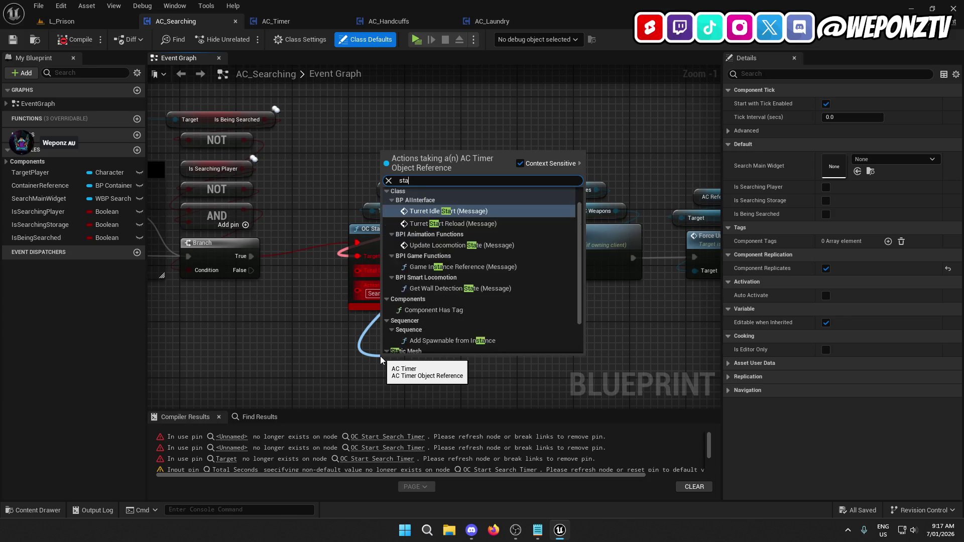
{"action": "type", "text": "rt"}
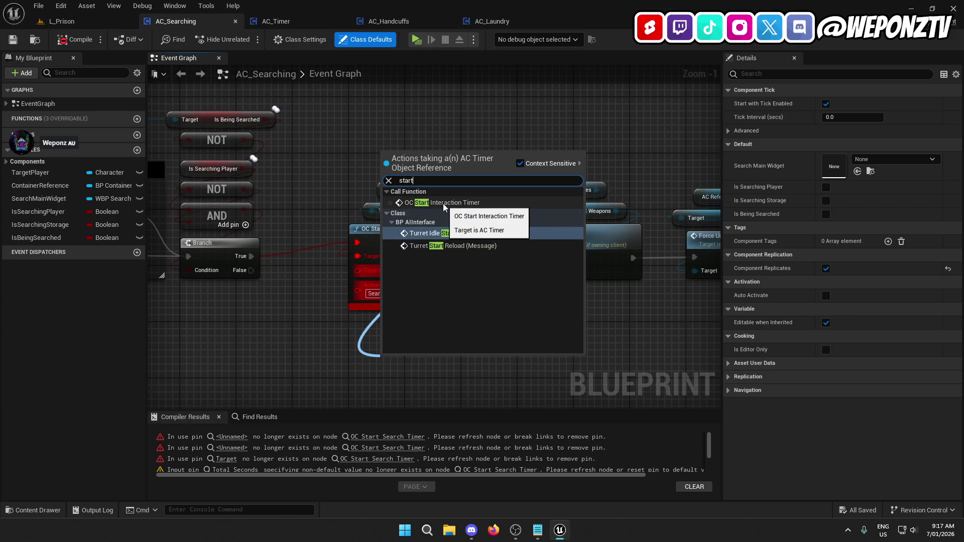
{"action": "left_click", "coordinate": [443, 203]}
{"action": "double_click", "coordinate": [402, 271]}
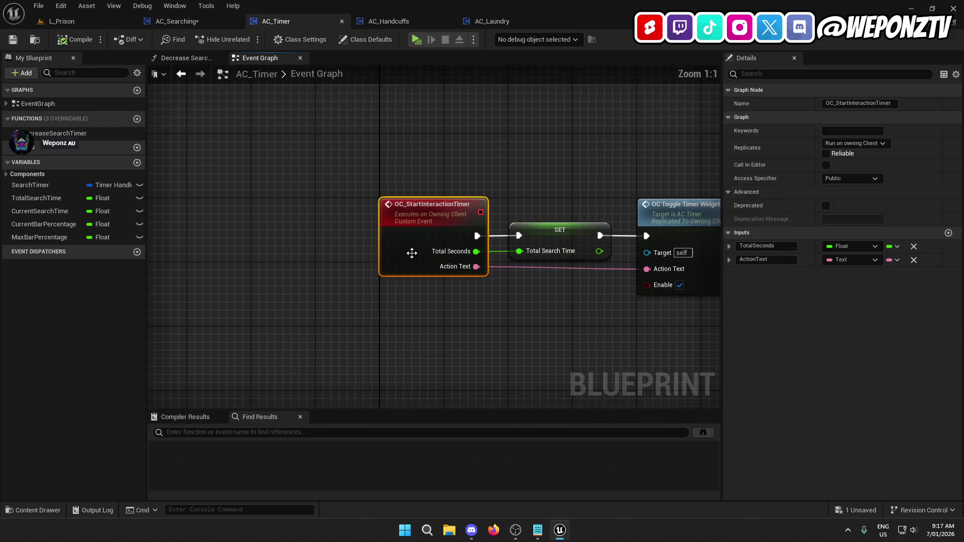
{"action": "left_click", "coordinate": [381, 24]}
{"action": "left_click", "coordinate": [177, 21]}
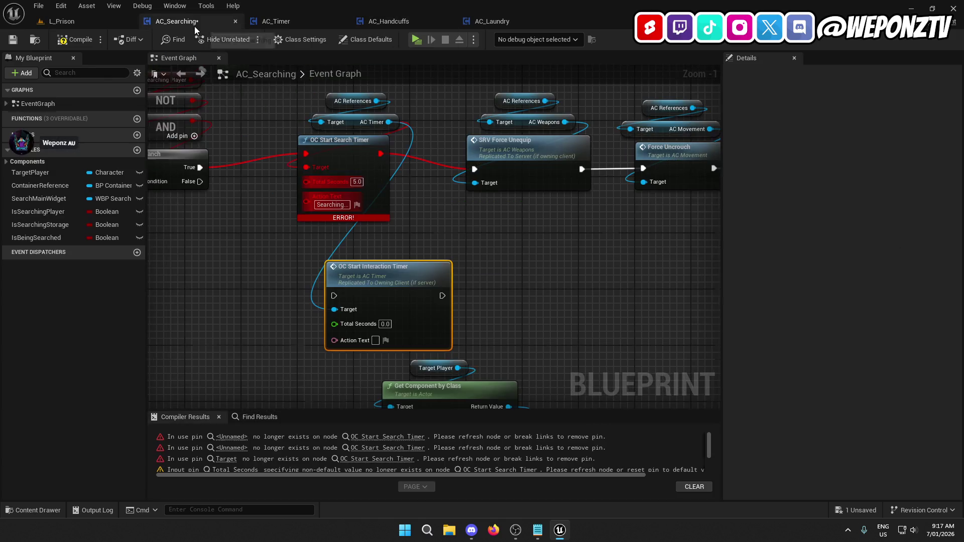
Copy the 'Searching...' label into the new interaction timer's Action Text
{"action": "left_click_drag", "start_coordinate": [354, 262], "coordinate": [354, 255]}
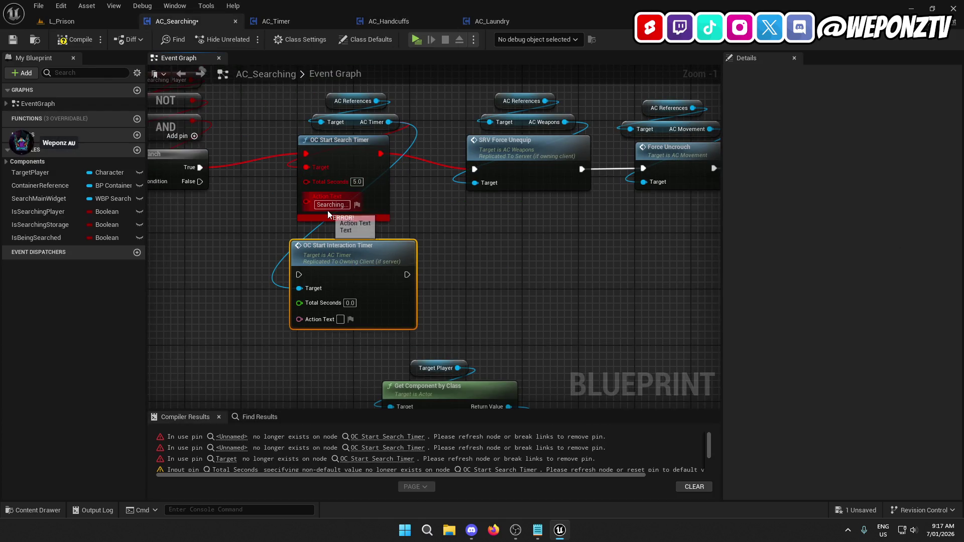
{"action": "left_click", "coordinate": [332, 205]}
{"action": "key", "text": "ctrl+c"}
{"action": "left_click", "coordinate": [341, 319]}
{"action": "key", "text": "ctrl+v"}
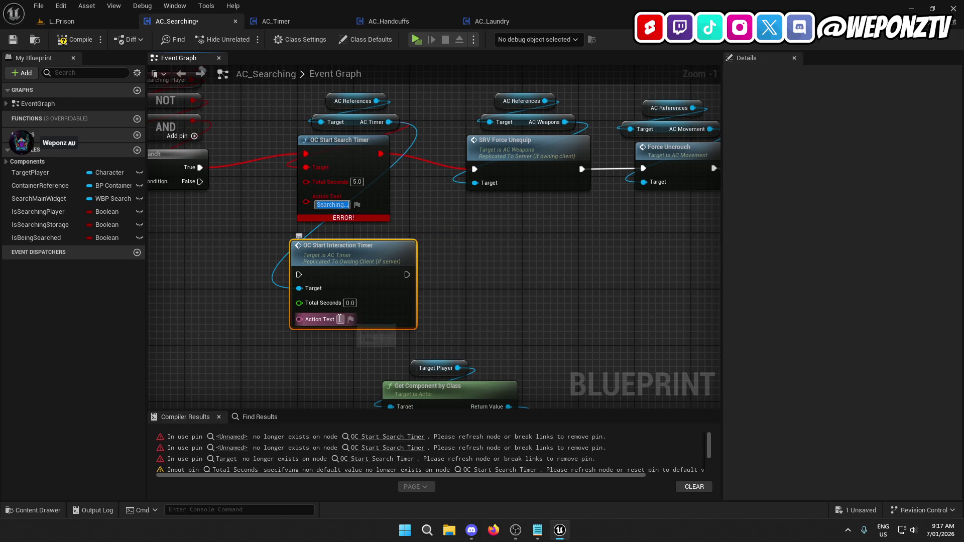
{"action": "mouse_move", "coordinate": [443, 277]}
{"action": "left_mouse_down"}
{"action": "mouse_move", "coordinate": [649, 351]}
{"action": "mouse_move", "coordinate": [678, 341]}
{"action": "mouse_move", "coordinate": [452, 251]}
{"action": "mouse_move", "coordinate": [654, 309]}
{"action": "mouse_move", "coordinate": [550, 312]}
{"action": "left_mouse_up"}
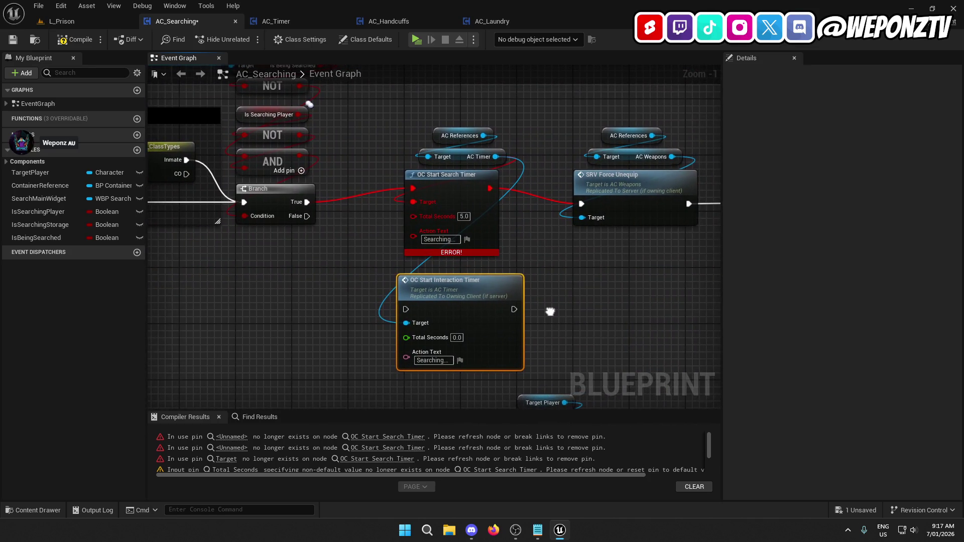
Promote Total Seconds to a SearchPlayerTime variable, then select HandcuffTimeFrame in AC_Handcuffs
{"action": "right_click", "coordinate": [408, 338]}
{"action": "left_click", "coordinate": [428, 359]}
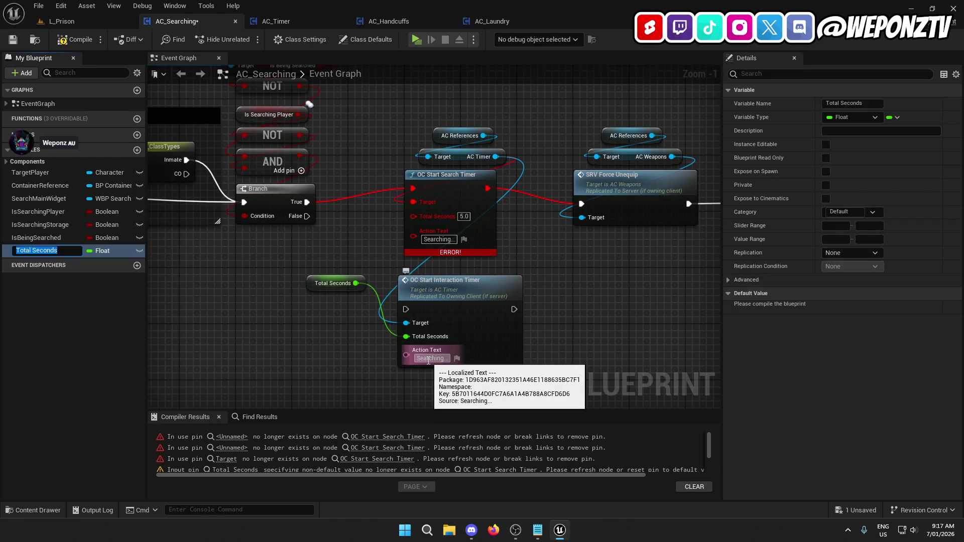
{"action": "type", "text": "SearchPlayerTime"}
{"action": "key", "text": "Return"}
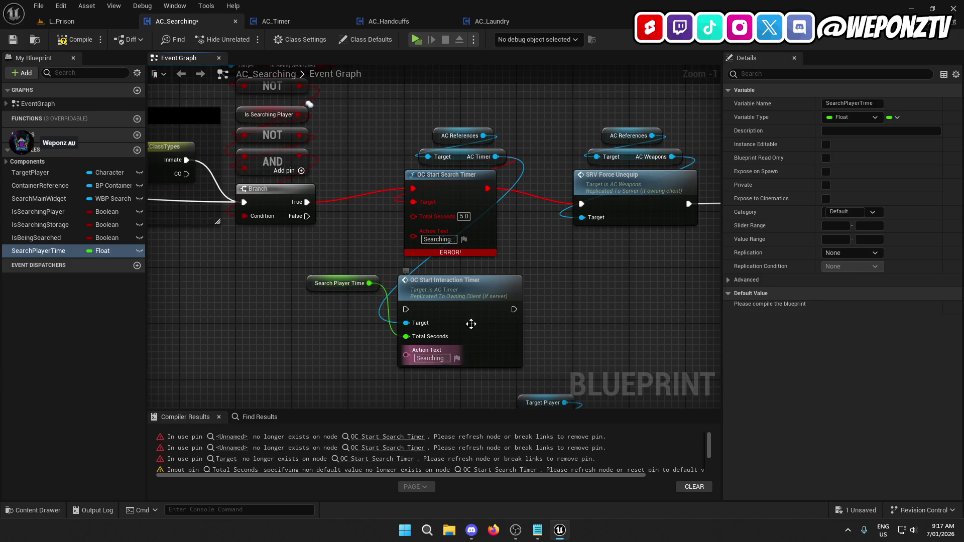
{"action": "left_click", "coordinate": [429, 23]}
{"action": "left_click", "coordinate": [63, 275]}
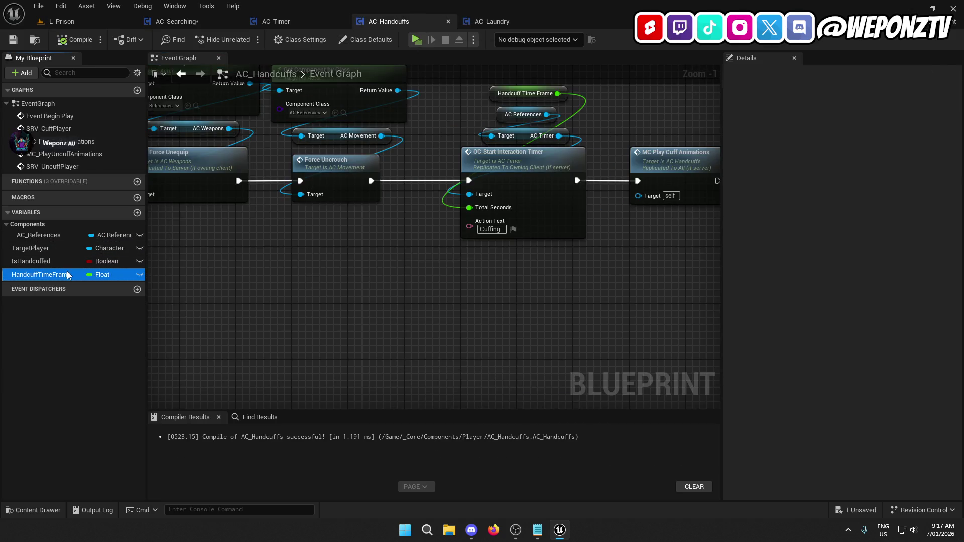
Trim 'Frame' from HandcuffTimeFrame to make HandcuffTime, save with Ctrl+S, and return to AC_Searching
{"action": "left_click", "coordinate": [63, 275]}
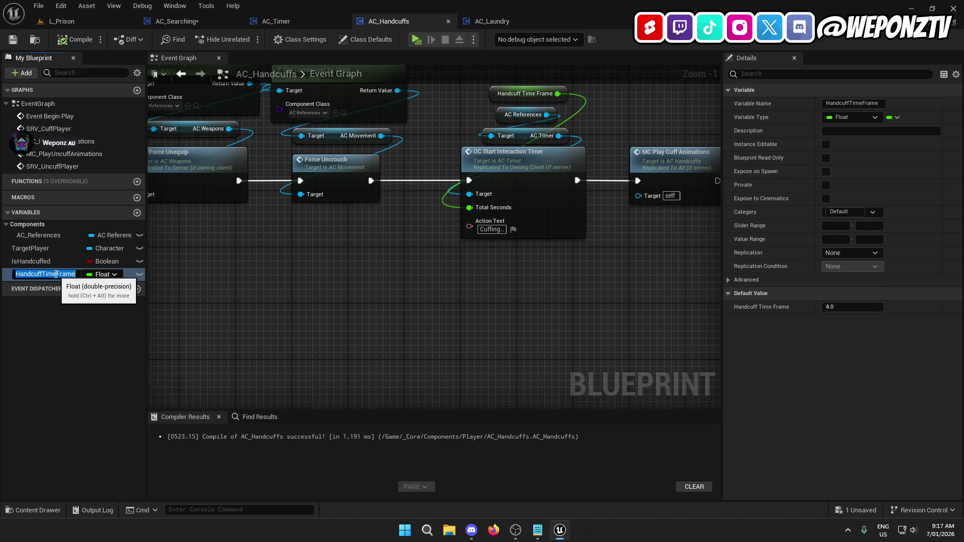
{"action": "left_click", "coordinate": [58, 274]}
{"action": "key", "text": "Delete"}
{"action": "key", "text": "Delete"}
{"action": "key", "text": "Delete"}
{"action": "key", "text": "Return"}
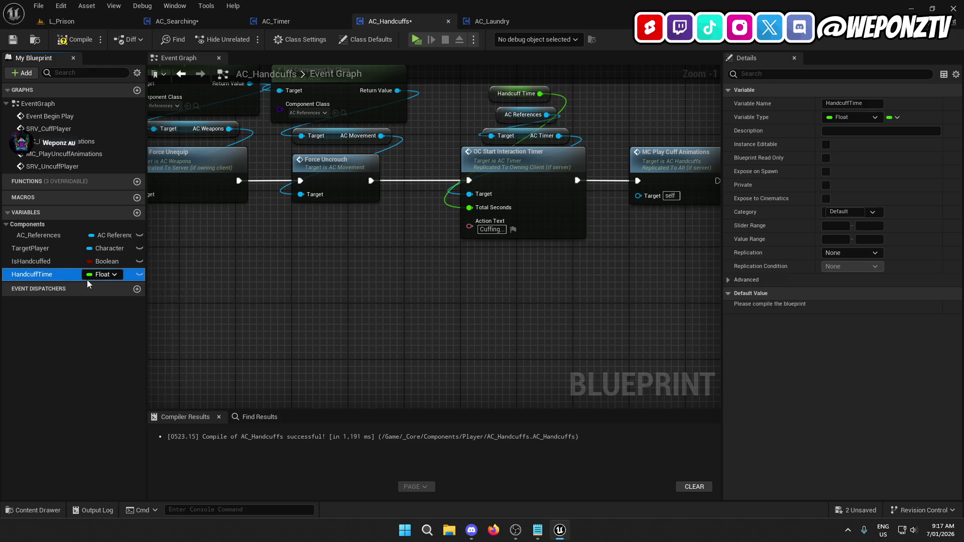
{"action": "left_click", "coordinate": [45, 274]}
{"action": "key", "text": "Return"}
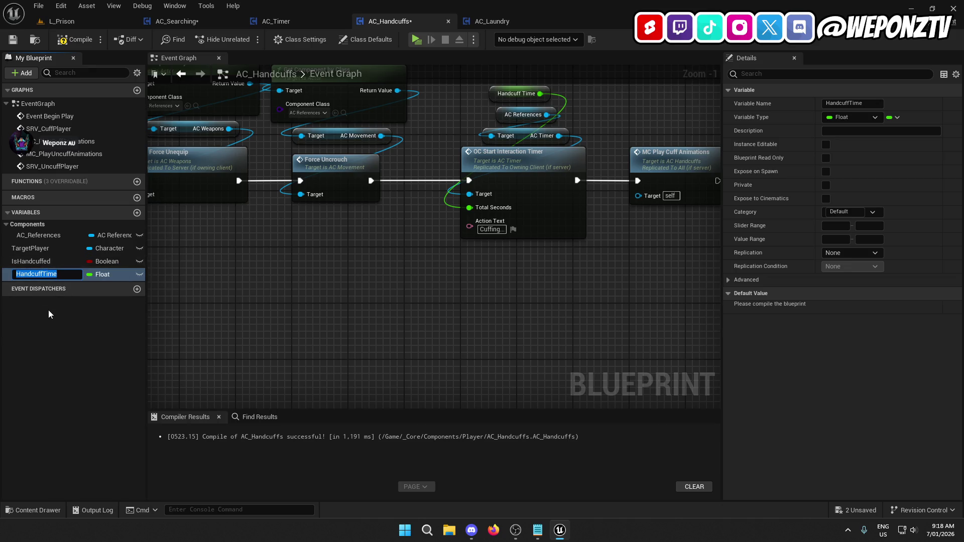
{"action": "key", "text": "ctrl+s"}
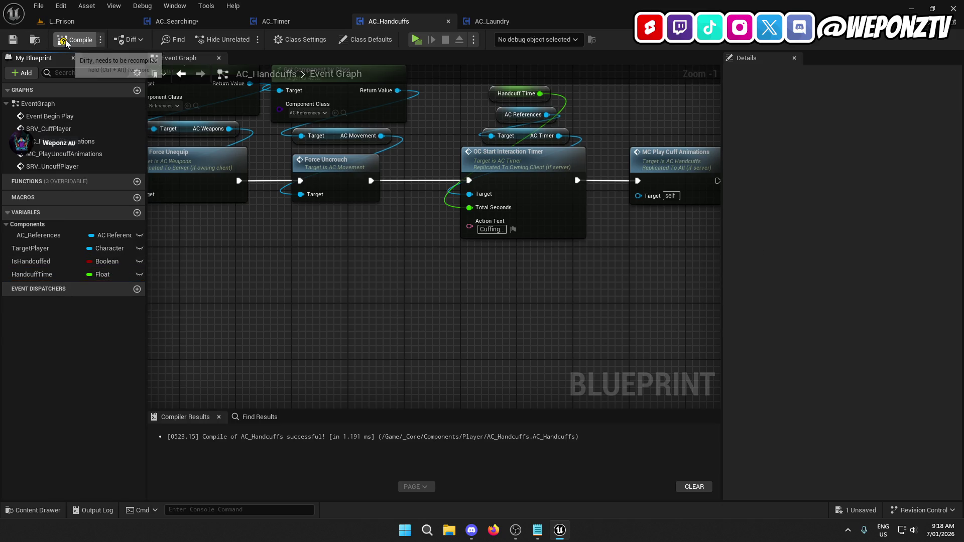
{"action": "left_click", "coordinate": [211, 22]}
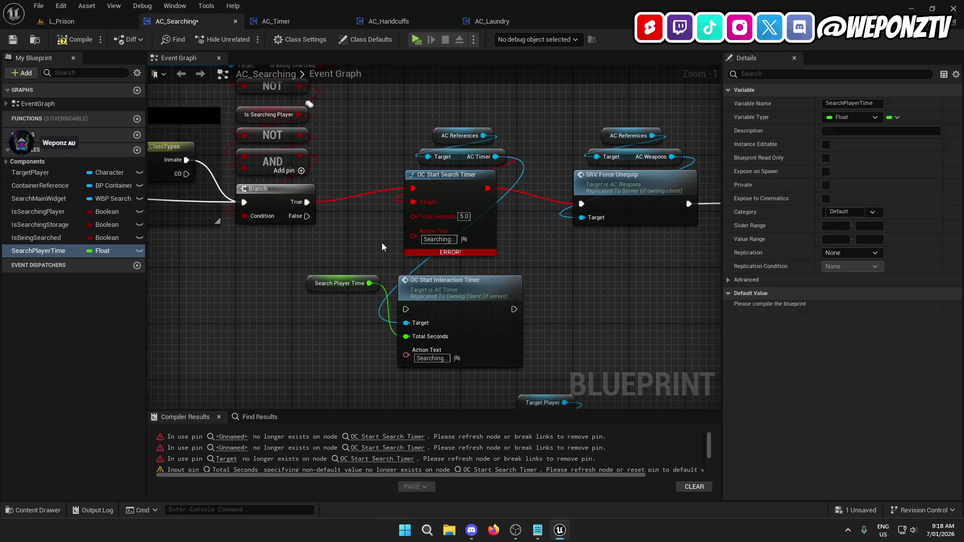
Save and compile AC_Searching, then set the Search Player Time default to 5
{"action": "left_click", "coordinate": [347, 284]}
{"action": "left_click", "coordinate": [14, 39]}
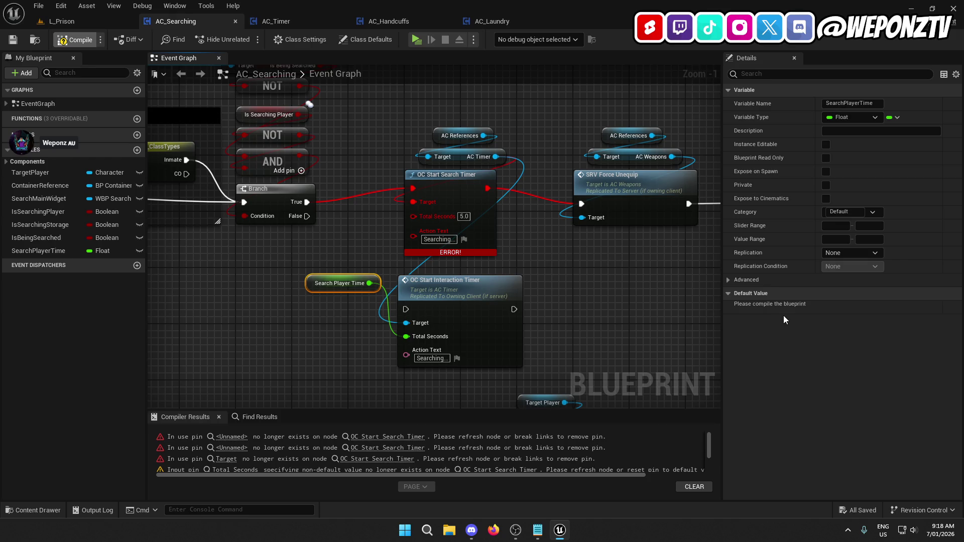
{"action": "left_click", "coordinate": [830, 307]}
{"action": "type", "text": "5"}
Route Branch True through OC Start Interaction Timer to SRV Force Unequip and delete OC Start Search Timer
{"action": "left_click", "coordinate": [375, 222]}
{"action": "left_click_drag", "start_coordinate": [307, 201], "coordinate": [406, 309]}
{"action": "left_click_drag", "start_coordinate": [513, 310], "coordinate": [581, 204]}
{"action": "left_click_drag", "start_coordinate": [504, 238], "coordinate": [432, 112]}
{"action": "left_click", "coordinate": [508, 226]}
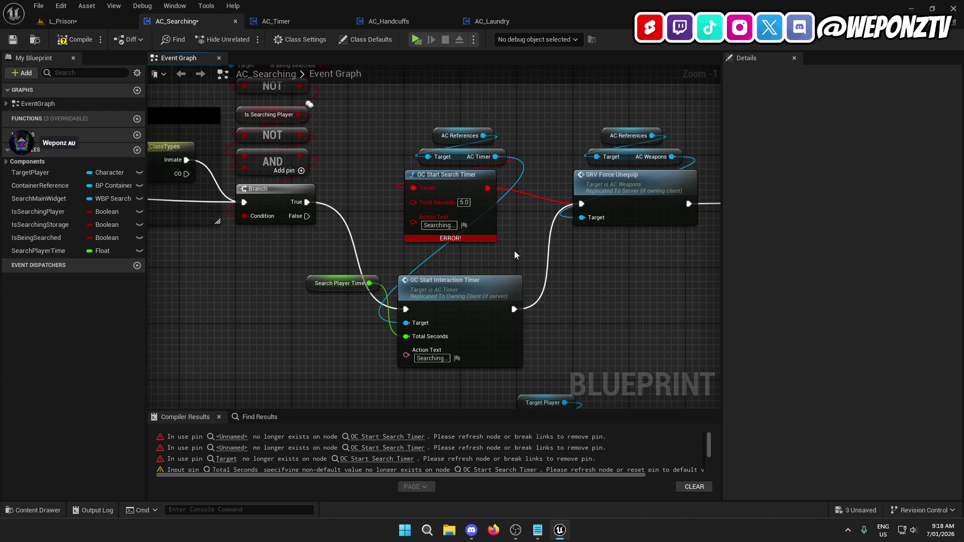
{"action": "left_click", "coordinate": [485, 214]}
{"action": "key", "text": "Delete"}
Move the timer and Search Player Time getter into place, recompile, and jump to the remaining error
{"action": "left_click_drag", "start_coordinate": [471, 284], "coordinate": [477, 180]}
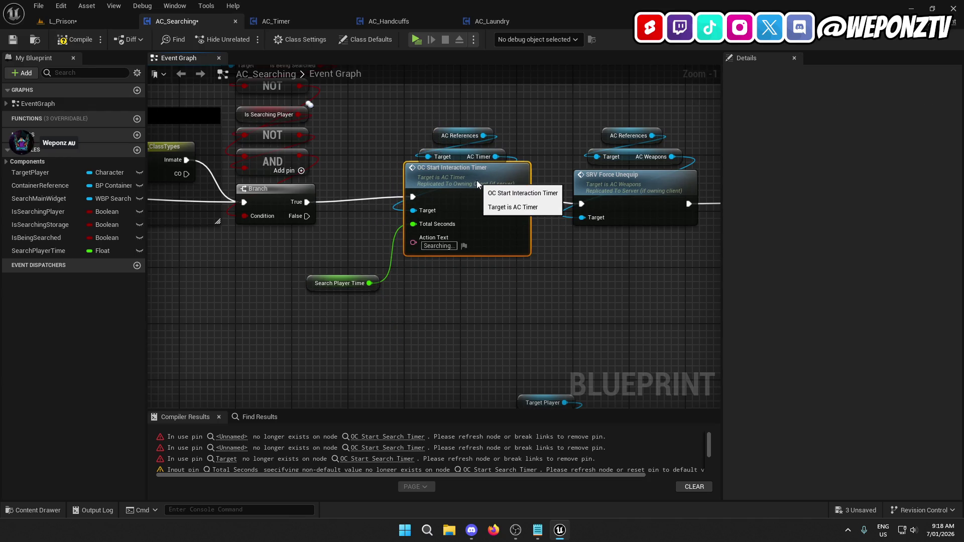
{"action": "left_click", "coordinate": [286, 188]}
{"action": "left_click", "coordinate": [343, 258]}
{"action": "left_click_drag", "start_coordinate": [318, 283], "coordinate": [438, 115]}
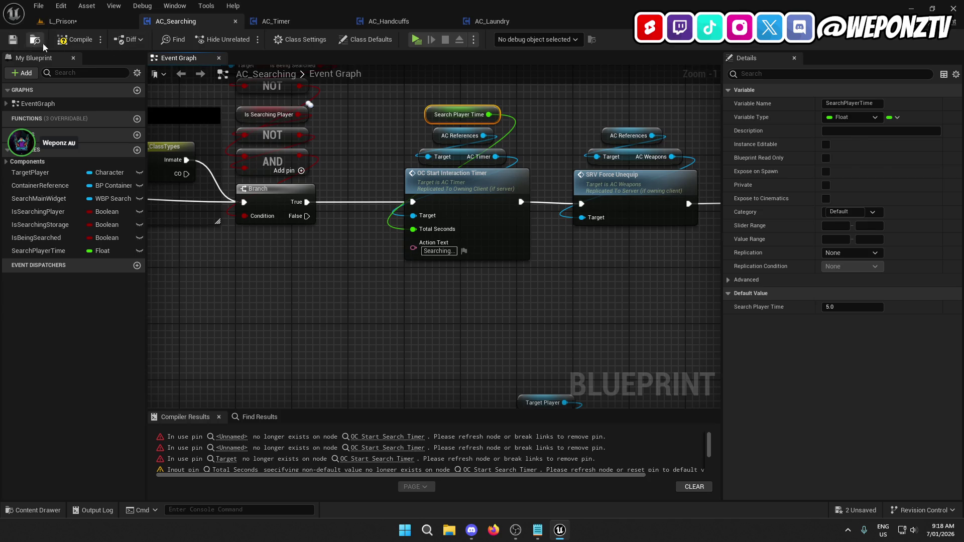
{"action": "left_click", "coordinate": [62, 45]}
{"action": "left_click_drag", "start_coordinate": [479, 272], "coordinate": [437, 108]}
{"action": "left_click", "coordinate": [388, 437]}
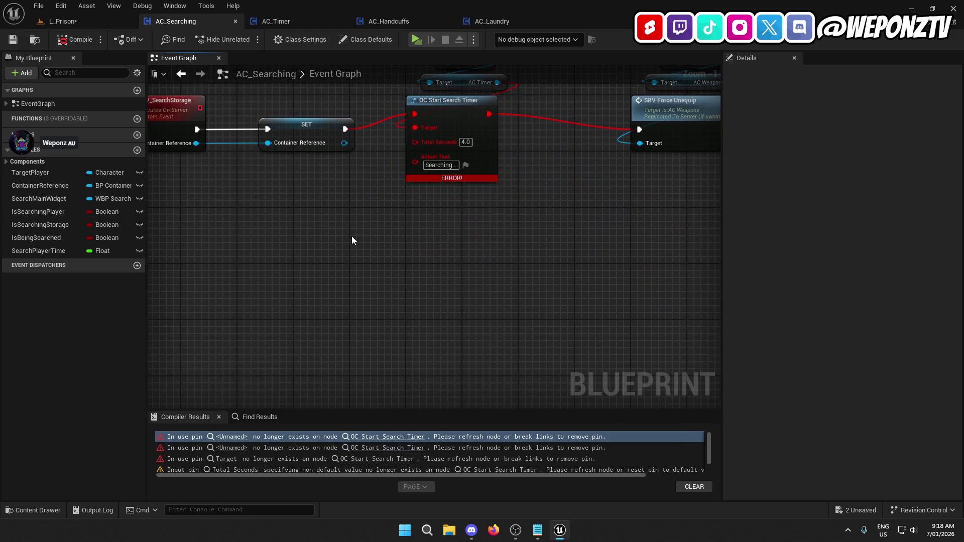
Paste the interaction timer nodes, drop the pasted Search Player Time getter, and set Total Seconds to 4
{"action": "key", "text": "ctrl+v"}
{"action": "left_click", "coordinate": [466, 143]}
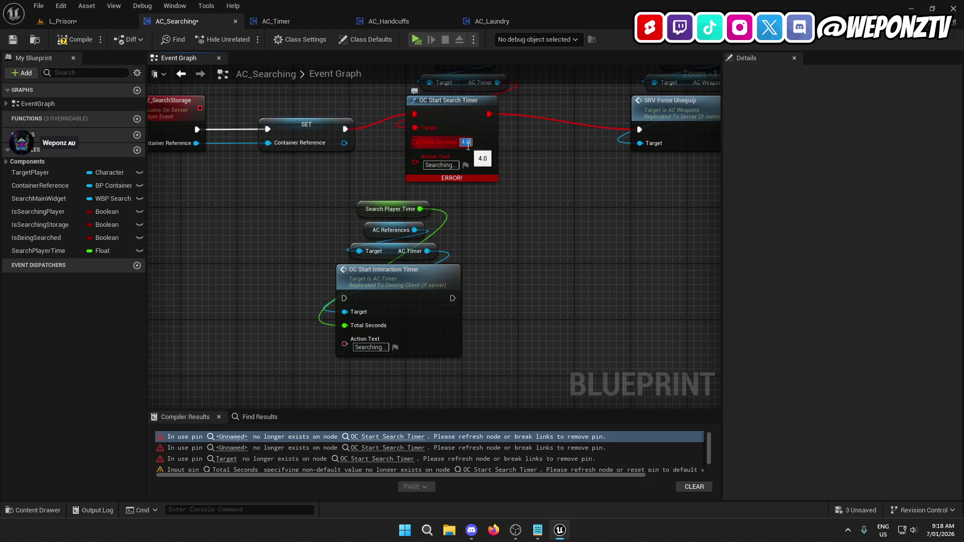
{"action": "left_click", "coordinate": [360, 209]}
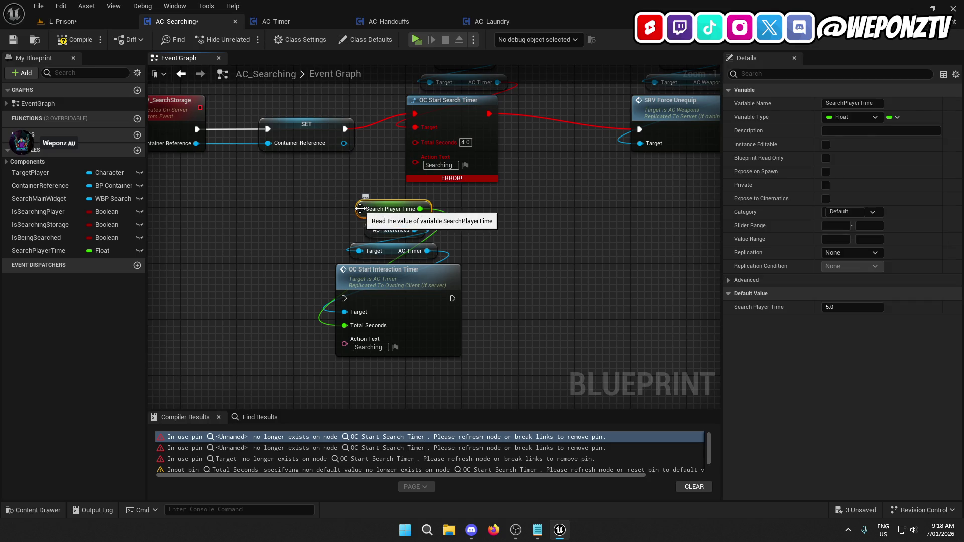
{"action": "key", "text": "Delete"}
{"action": "left_click", "coordinate": [396, 326]}
{"action": "type", "text": "4"}
Promote Total Seconds to a new SearchStorageTime variable listed below SearchPlayerTime, placing its getter above AC References
{"action": "right_click", "coordinate": [345, 327]}
{"action": "left_click", "coordinate": [366, 349]}
{"action": "type", "text": "SearchStorageTime"}
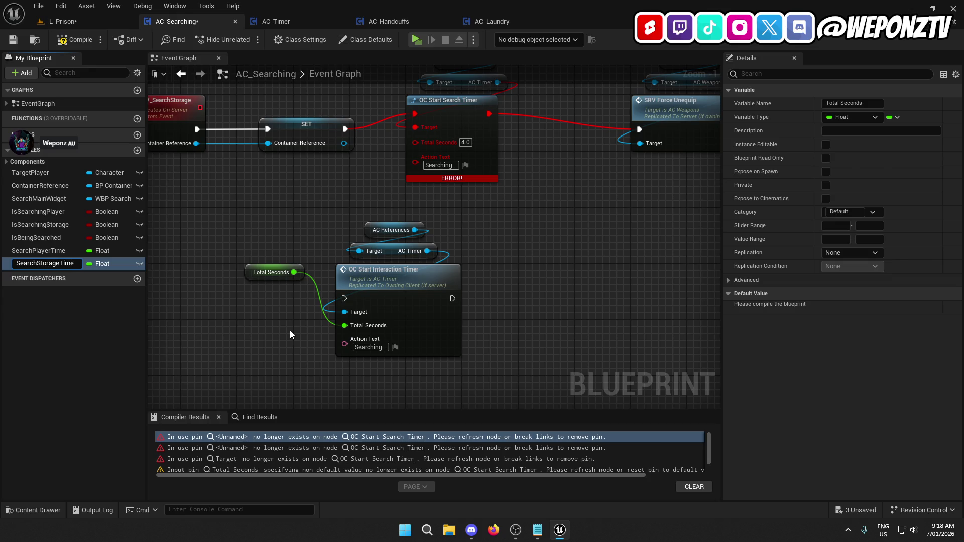
{"action": "key", "text": "Return"}
{"action": "mouse_move", "coordinate": [75, 251]}
{"action": "left_mouse_down"}
{"action": "mouse_move", "coordinate": [100, 241]}
{"action": "mouse_move", "coordinate": [57, 212]}
{"action": "left_mouse_up"}
{"action": "left_click_drag", "start_coordinate": [51, 264], "coordinate": [57, 226]}
{"action": "left_click_drag", "start_coordinate": [264, 277], "coordinate": [372, 213]}
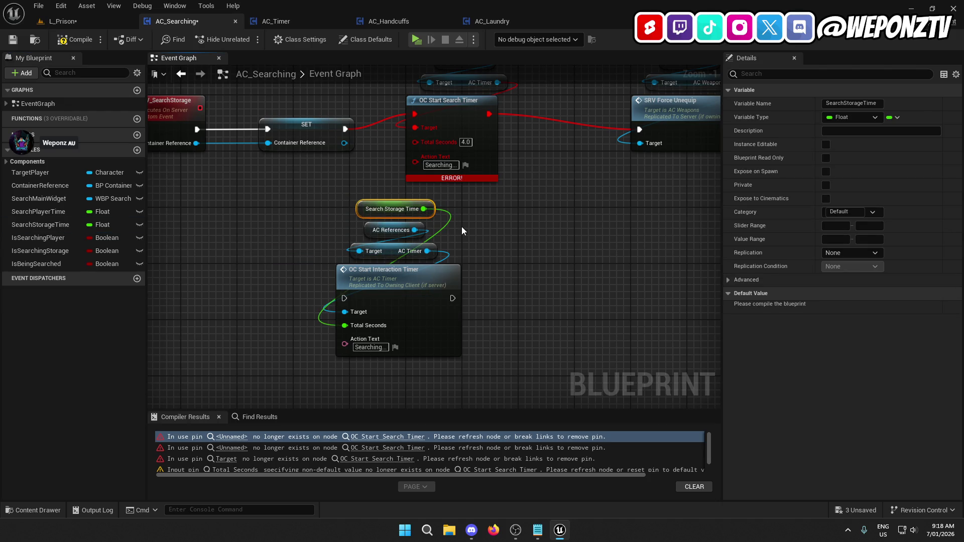
Wire SET into the interaction timer and on to SRV Force Unequip, replacing the old storage timer
{"action": "mouse_move", "coordinate": [347, 297]}
{"action": "left_mouse_down"}
{"action": "mouse_move", "coordinate": [376, 160]}
{"action": "mouse_move", "coordinate": [350, 131]}
{"action": "left_mouse_up"}
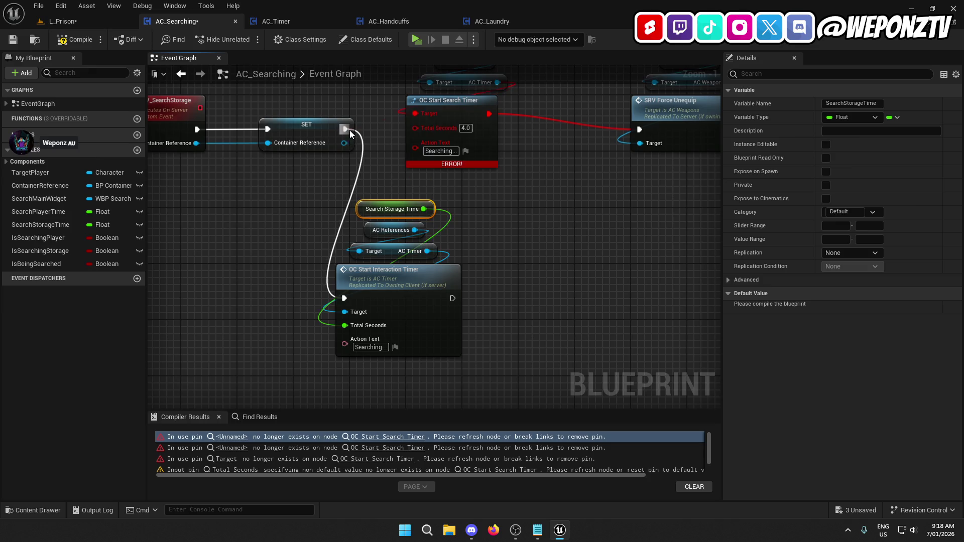
{"action": "mouse_move", "coordinate": [452, 298]}
{"action": "left_mouse_down"}
{"action": "mouse_move", "coordinate": [549, 201]}
{"action": "mouse_move", "coordinate": [640, 130]}
{"action": "left_mouse_up"}
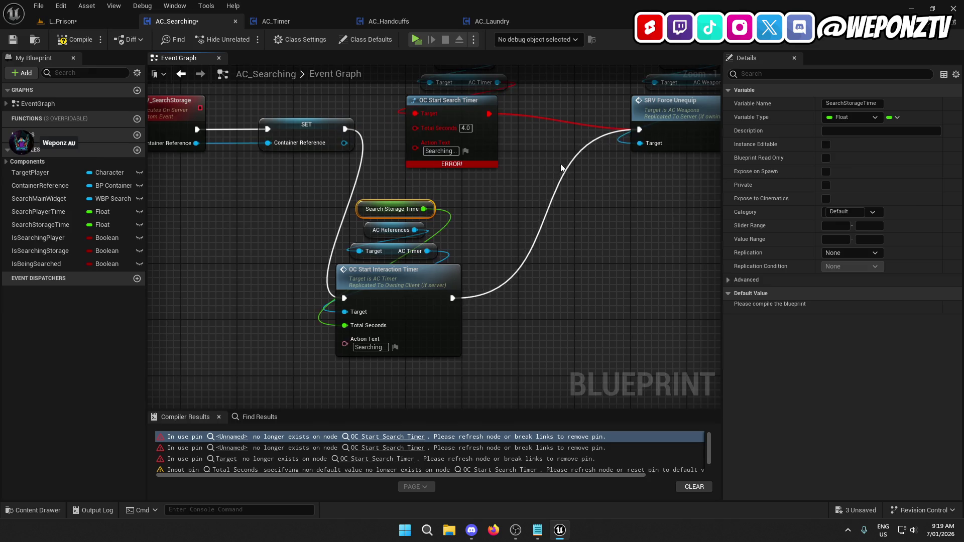
{"action": "left_click_drag", "start_coordinate": [495, 225], "coordinate": [438, 130]}
{"action": "key", "text": "Delete"}
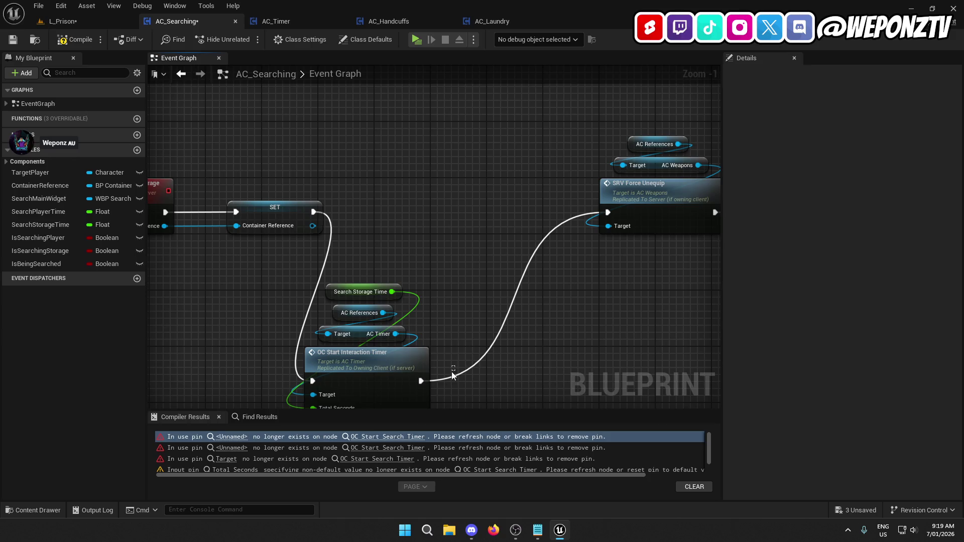
{"action": "left_click_drag", "start_coordinate": [453, 374], "coordinate": [353, 275]}
{"action": "left_click_drag", "start_coordinate": [354, 363], "coordinate": [425, 194]}
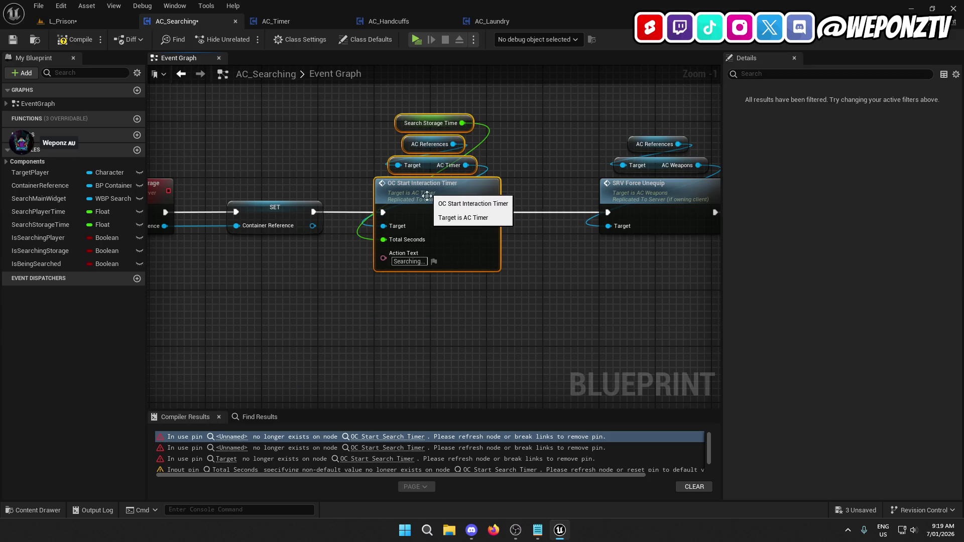
{"action": "left_click", "coordinate": [435, 285]}
Save and compile AC_Searching with the full storage search chain in view
{"action": "scroll", "coordinate": [435, 285], "scroll_direction": "down", "scroll_amount": 3}
{"action": "left_click_drag", "start_coordinate": [413, 284], "coordinate": [610, 259]}
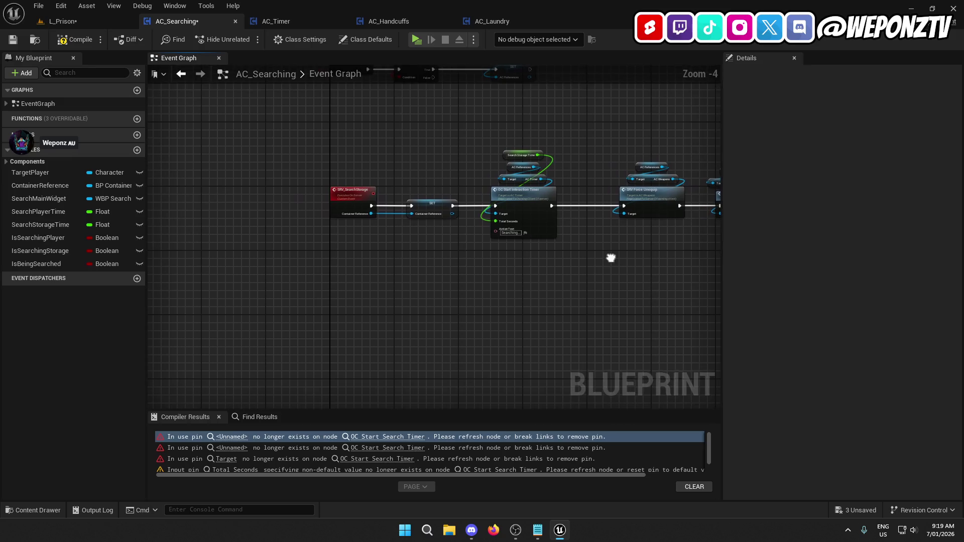
{"action": "left_click", "coordinate": [17, 38]}
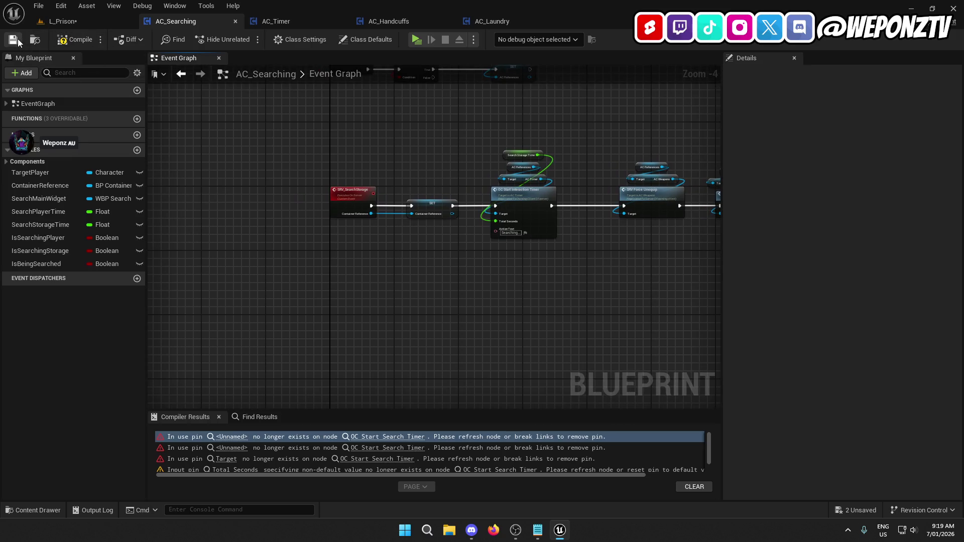
{"action": "left_click", "coordinate": [67, 41]}
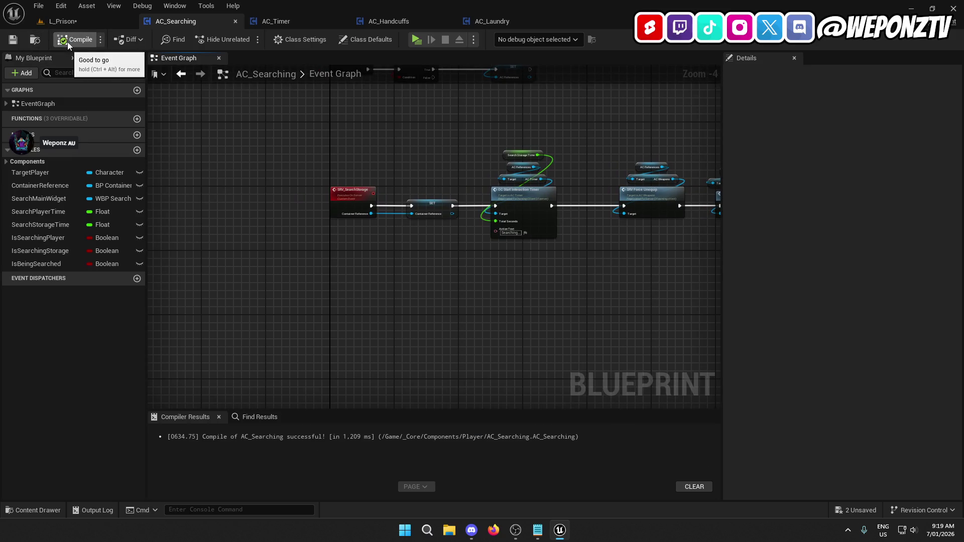
Save the L_Prison map and every other unsaved asset
{"action": "left_click", "coordinate": [396, 22]}
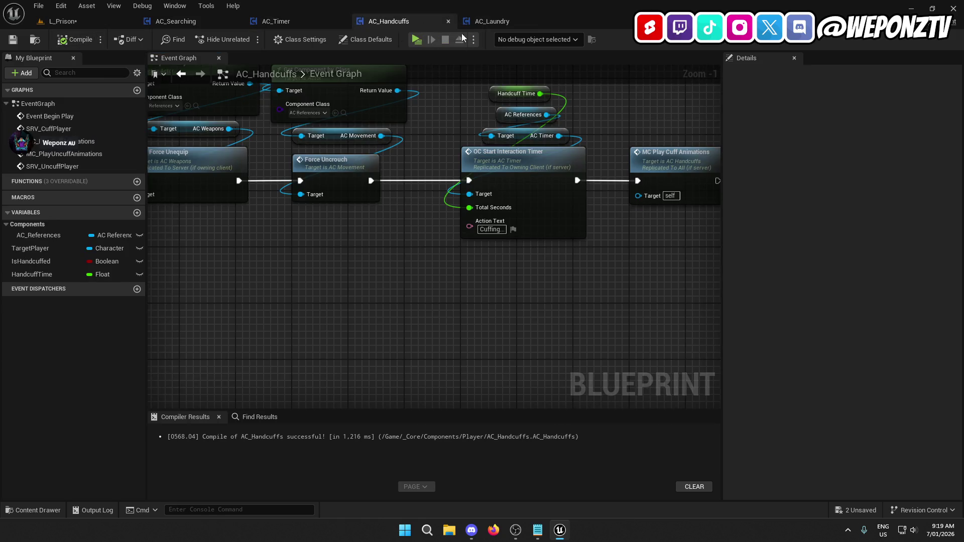
{"action": "mouse_move", "coordinate": [393, 116]}
{"action": "left_mouse_down"}
{"action": "mouse_move", "coordinate": [441, 149]}
{"action": "mouse_move", "coordinate": [439, 168]}
{"action": "left_mouse_up"}
{"action": "left_click", "coordinate": [63, 21]}
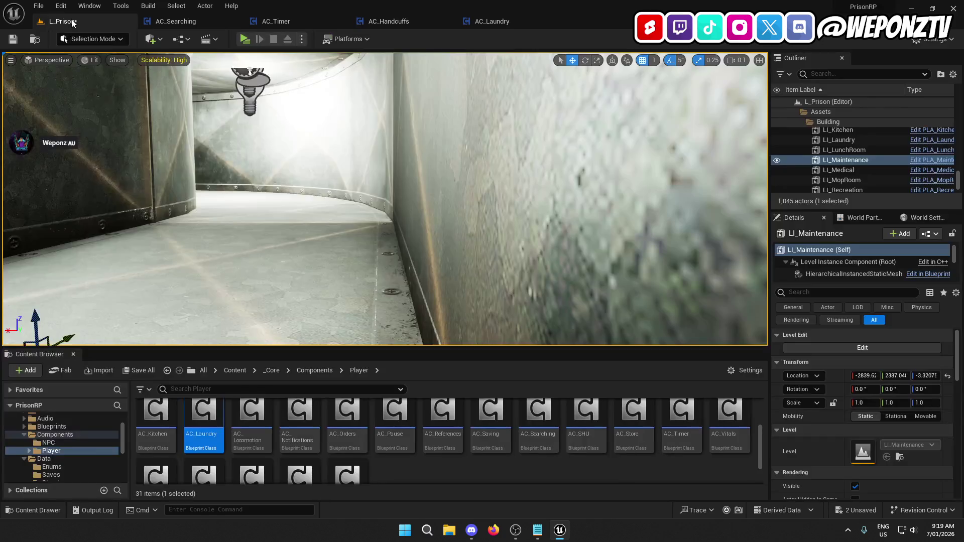
{"action": "left_click", "coordinate": [12, 39]}
{"action": "left_click", "coordinate": [38, 6]}
{"action": "left_click", "coordinate": [60, 144]}
Open AC_Nurse from Components > NPC and bring its healing timer chain into view
{"action": "left_click", "coordinate": [54, 434]}
{"action": "left_click", "coordinate": [48, 443]}
{"action": "left_click", "coordinate": [217, 417]}
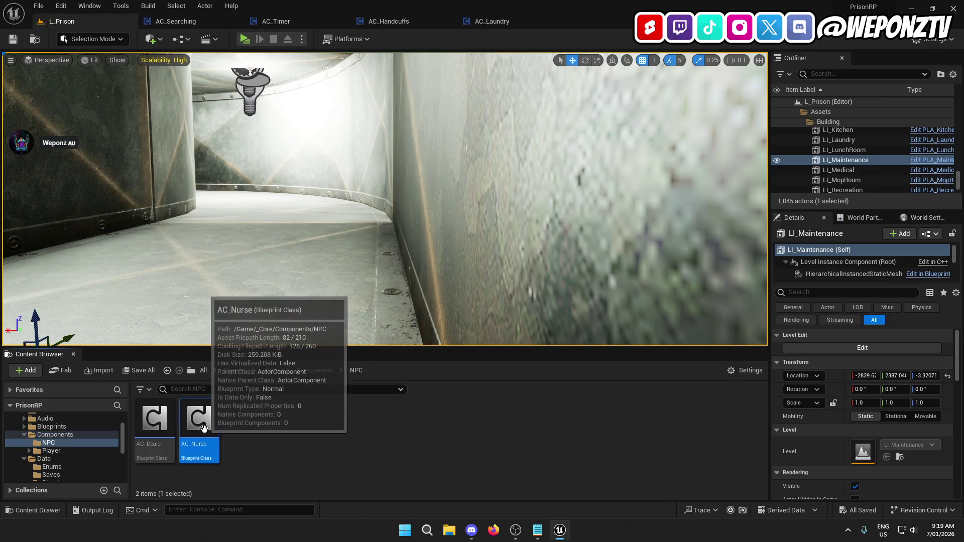
{"action": "double_click", "coordinate": [217, 418]}
{"action": "mouse_move", "coordinate": [440, 289]}
{"action": "left_mouse_down"}
{"action": "mouse_move", "coordinate": [146, 272]}
{"action": "mouse_move", "coordinate": [416, 280]}
{"action": "left_mouse_up"}
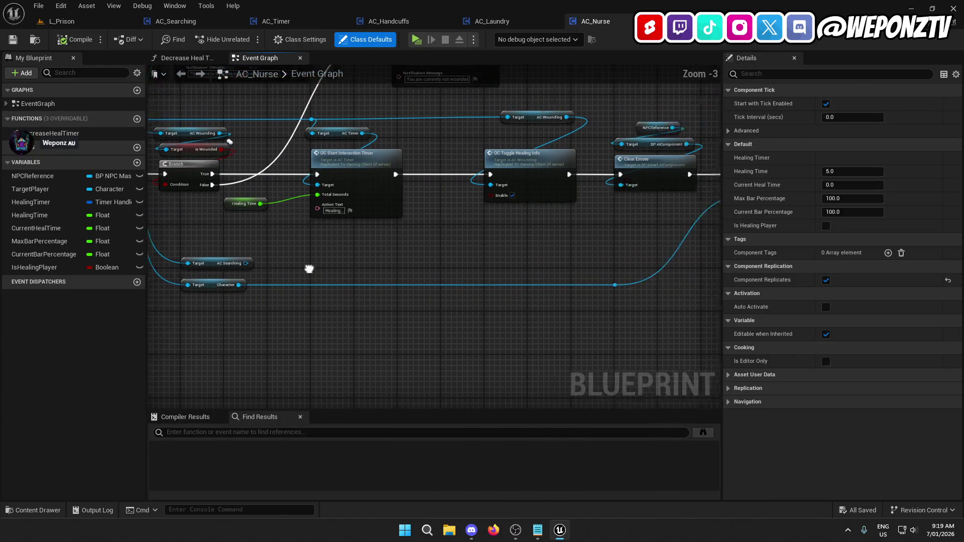
{"action": "scroll", "coordinate": [308, 269], "scroll_direction": "down", "scroll_amount": 2}
{"action": "mouse_move", "coordinate": [308, 269]}
{"action": "left_mouse_down"}
{"action": "mouse_move", "coordinate": [338, 307]}
{"action": "mouse_move", "coordinate": [424, 287]}
{"action": "left_mouse_up"}
Remove the unused AC Searching reference, nudge Healing Time beside the timer, compile, save, and close AC_Nurse
{"action": "left_click", "coordinate": [324, 280]}
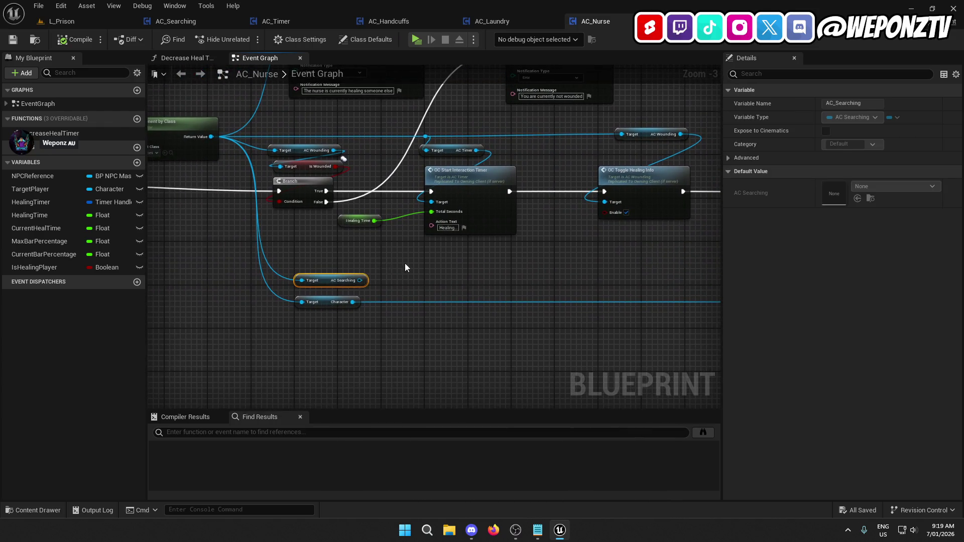
{"action": "key", "text": "Delete"}
{"action": "left_click", "coordinate": [342, 221]}
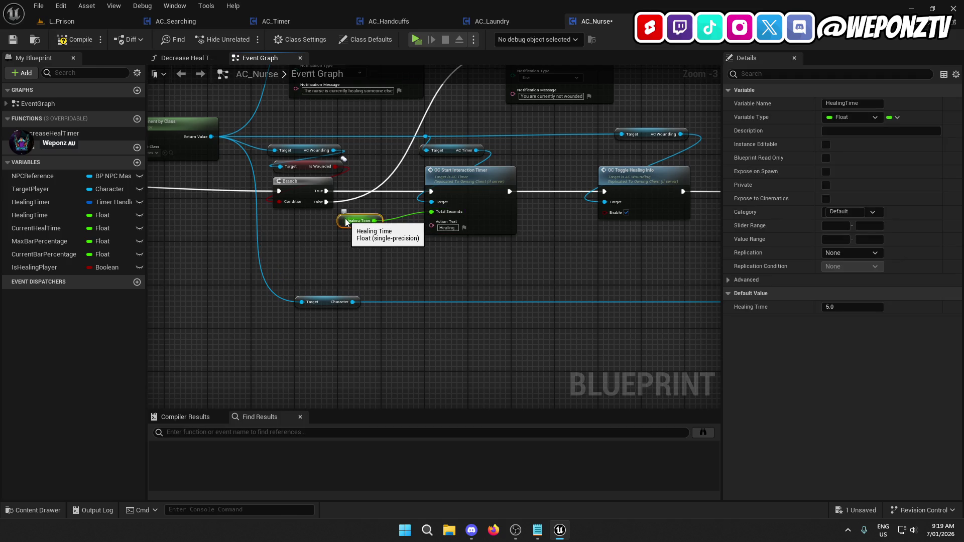
{"action": "mouse_move", "coordinate": [341, 221]}
{"action": "left_mouse_down"}
{"action": "mouse_move", "coordinate": [435, 172]}
{"action": "mouse_move", "coordinate": [339, 228]}
{"action": "left_mouse_up"}
{"action": "mouse_move", "coordinate": [385, 252]}
{"action": "left_mouse_down"}
{"action": "mouse_move", "coordinate": [465, 263]}
{"action": "mouse_move", "coordinate": [622, 334]}
{"action": "left_mouse_up"}
{"action": "left_click", "coordinate": [73, 38]}
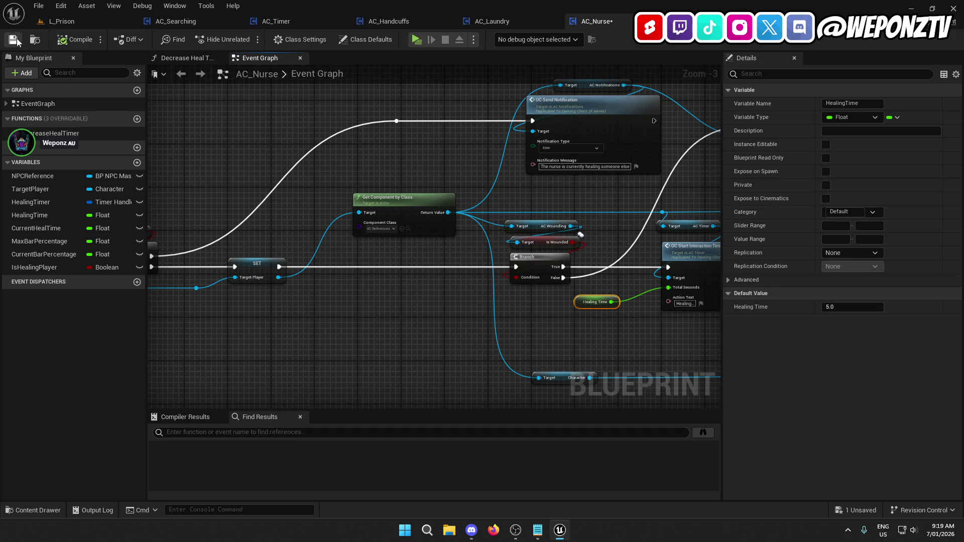
{"action": "left_click", "coordinate": [625, 22]}
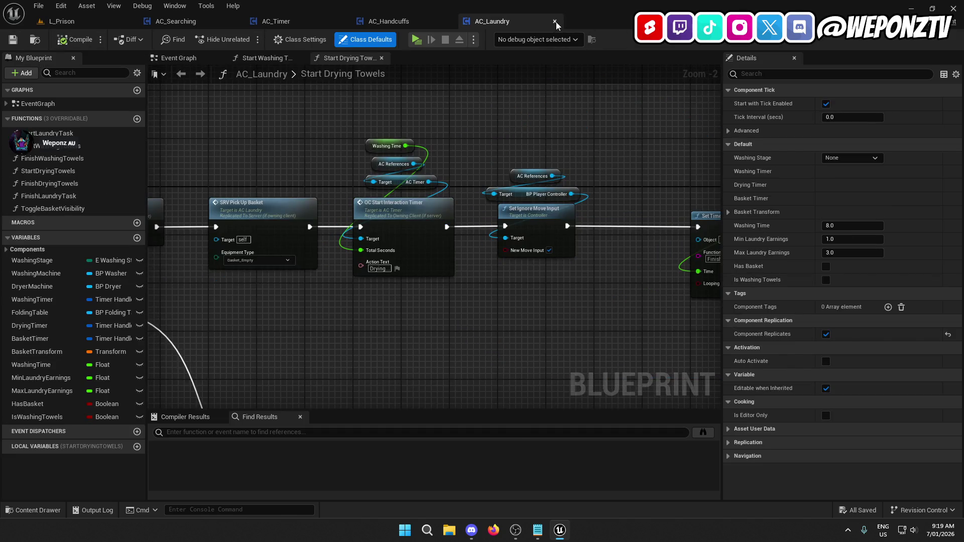
Close the AC_Laundry, AC_Handcuffs, AC_Timer and AC_Searching blueprint tabs
{"action": "left_click", "coordinate": [558, 21]}
{"action": "left_click", "coordinate": [449, 21]}
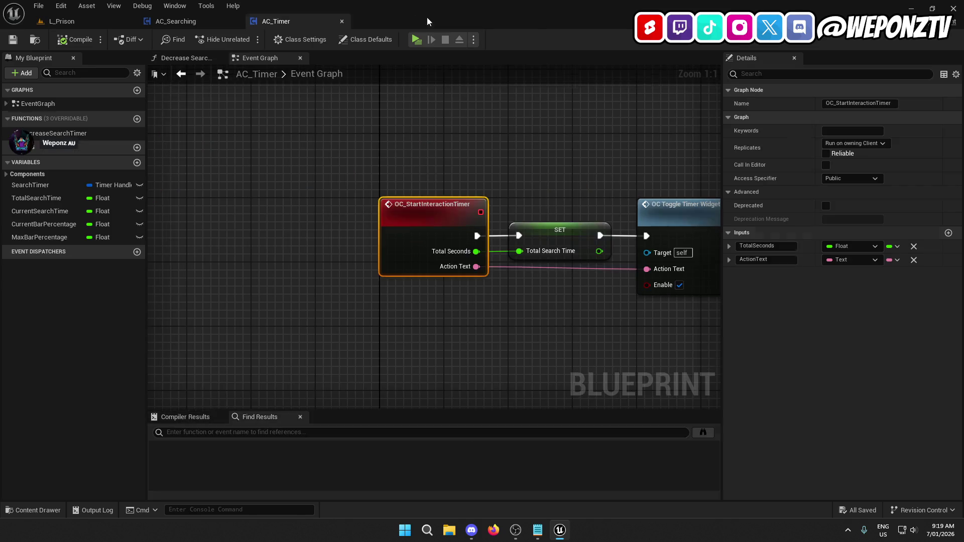
{"action": "left_click", "coordinate": [342, 22]}
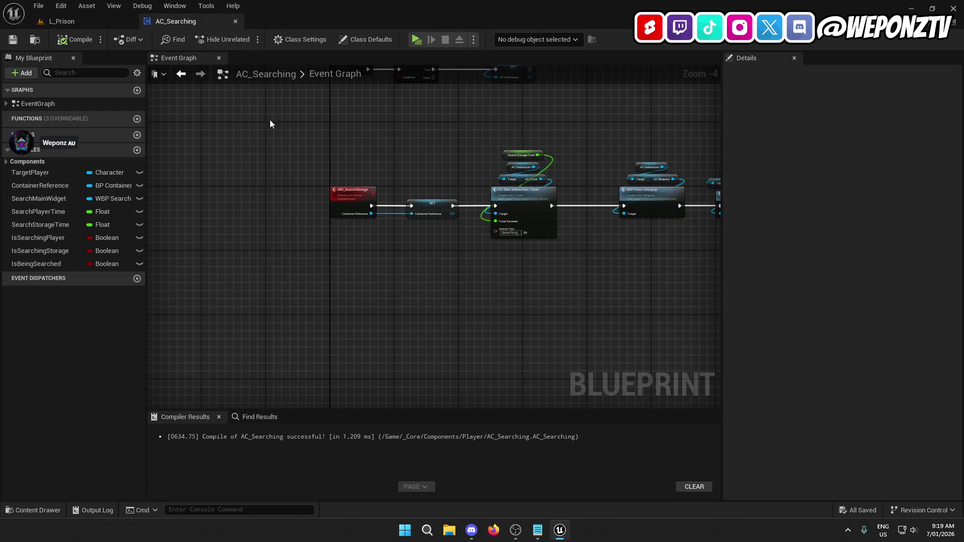
{"action": "left_click", "coordinate": [62, 21]}
{"action": "left_click", "coordinate": [235, 21]}
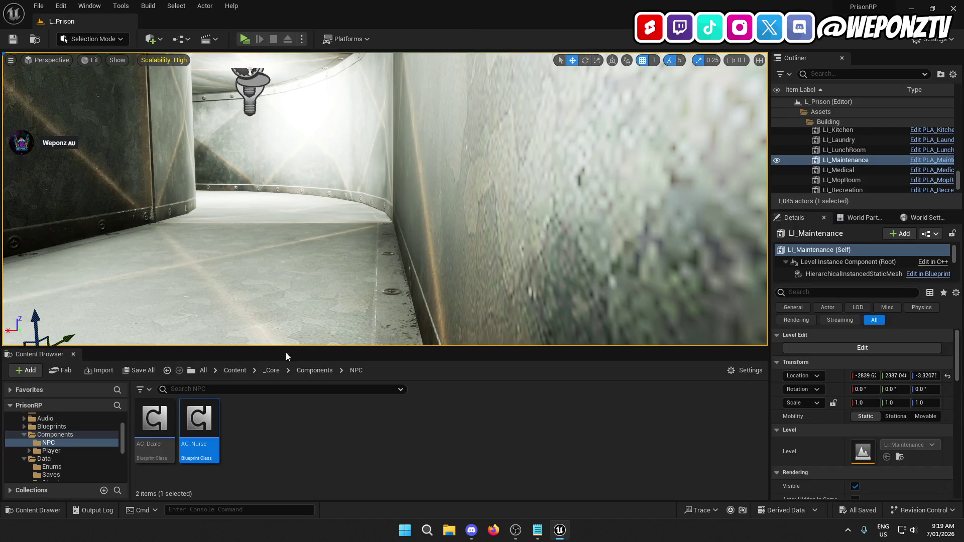
Open AC_Wounding from Components > Player, compile it, and close it
{"action": "left_click", "coordinate": [313, 371]}
{"action": "double_click", "coordinate": [199, 419]}
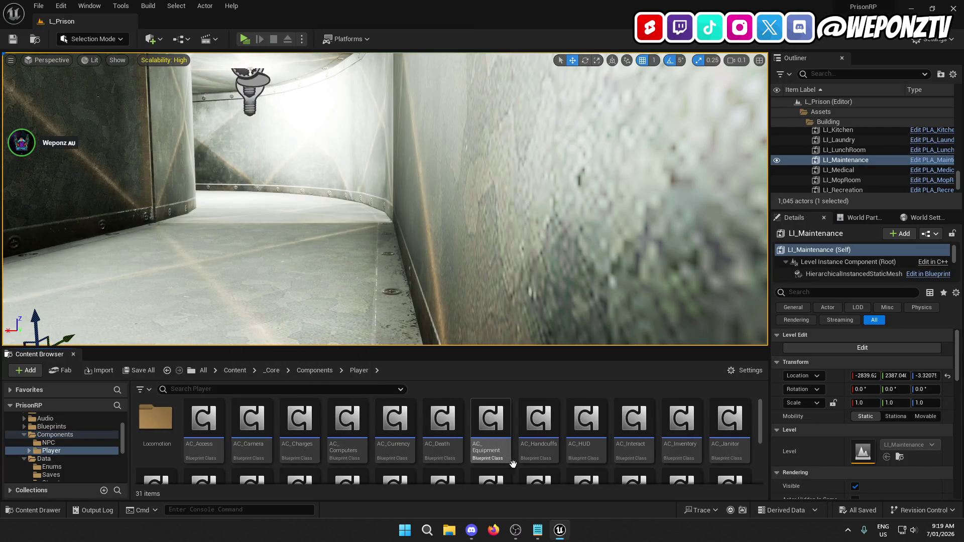
{"action": "scroll", "coordinate": [674, 447], "scroll_direction": "down", "scroll_amount": 3}
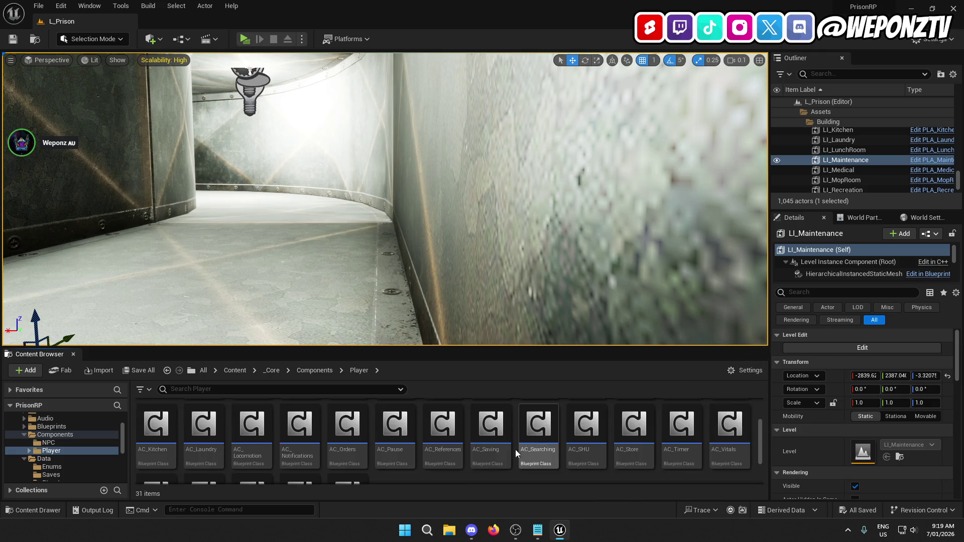
{"action": "scroll", "coordinate": [203, 442], "scroll_direction": "down", "scroll_amount": 3}
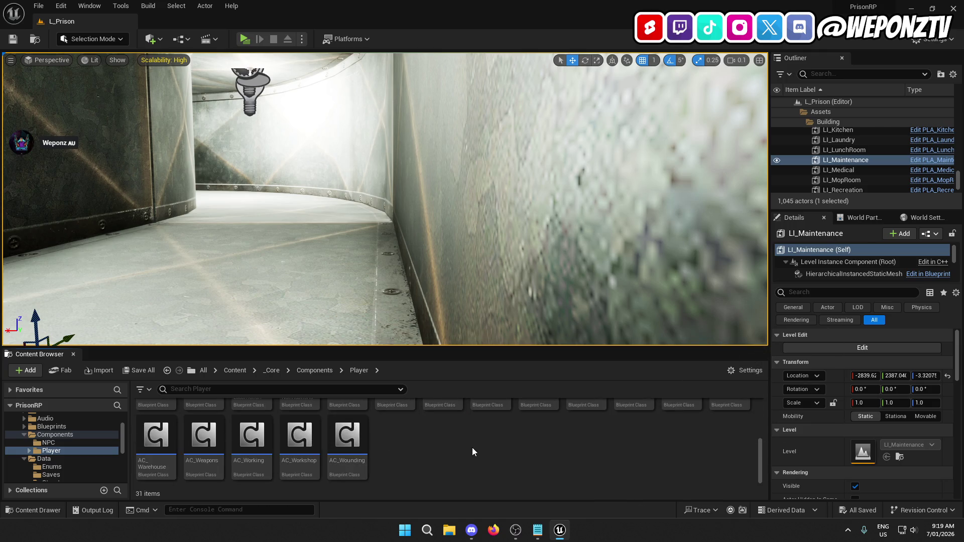
{"action": "scroll", "coordinate": [563, 448], "scroll_direction": "up", "scroll_amount": 3}
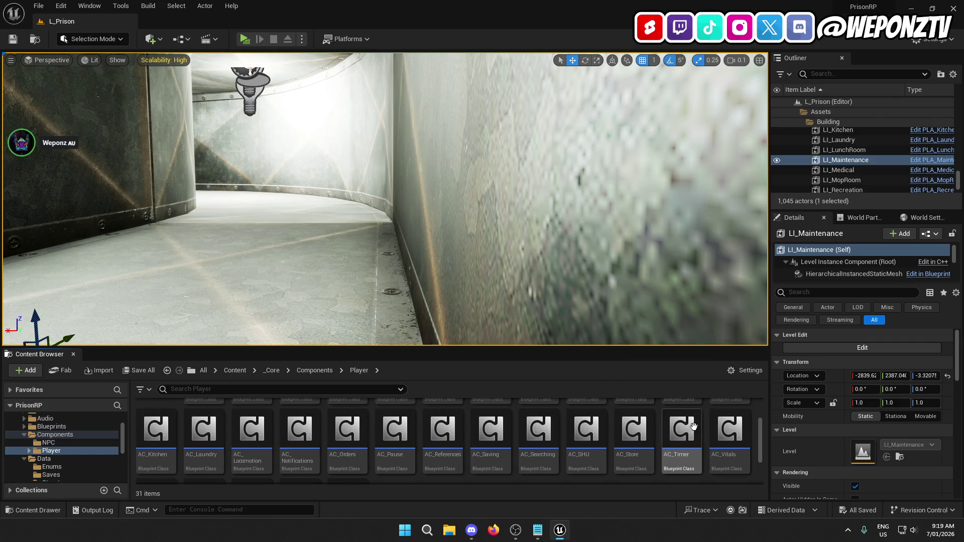
{"action": "scroll", "coordinate": [553, 437], "scroll_direction": "down", "scroll_amount": 3}
{"action": "double_click", "coordinate": [346, 432]}
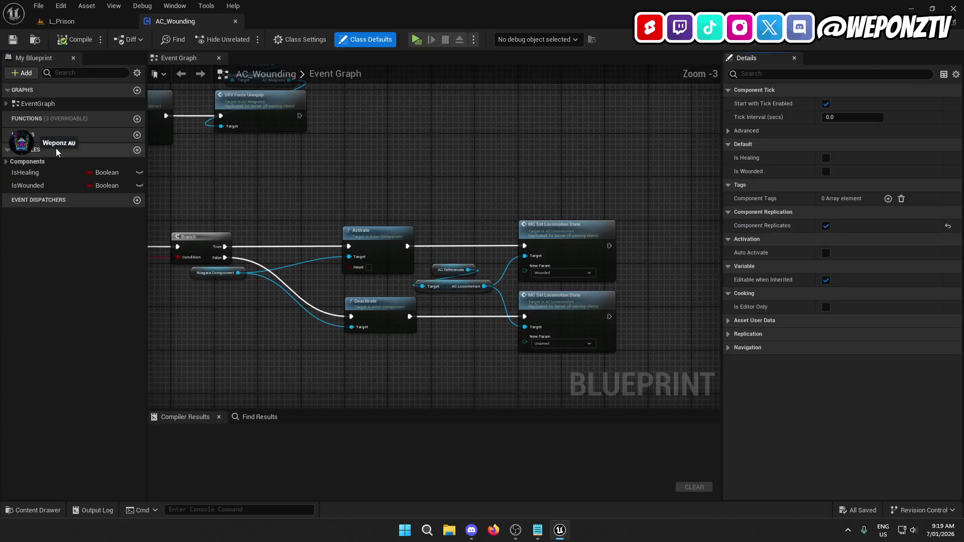
{"action": "left_click", "coordinate": [66, 45]}
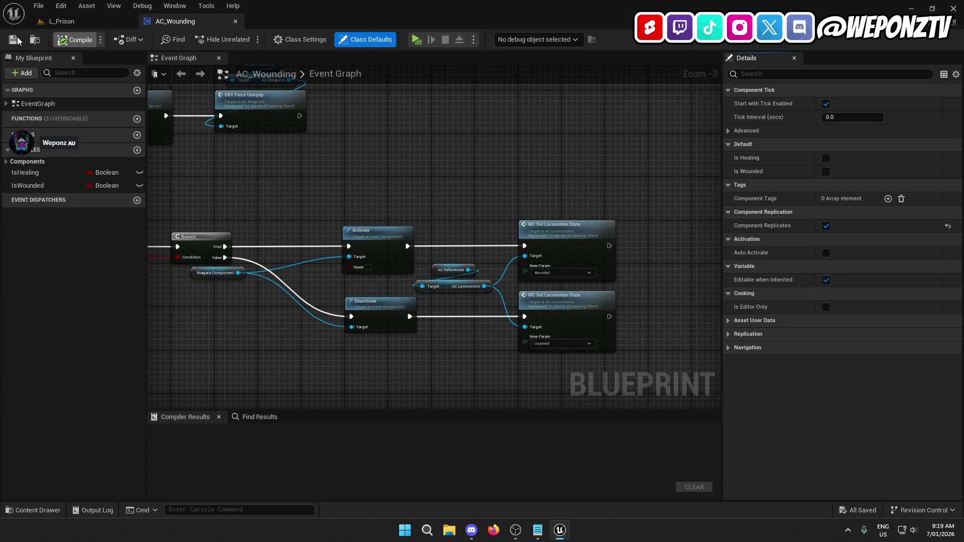
{"action": "left_click", "coordinate": [236, 21]}
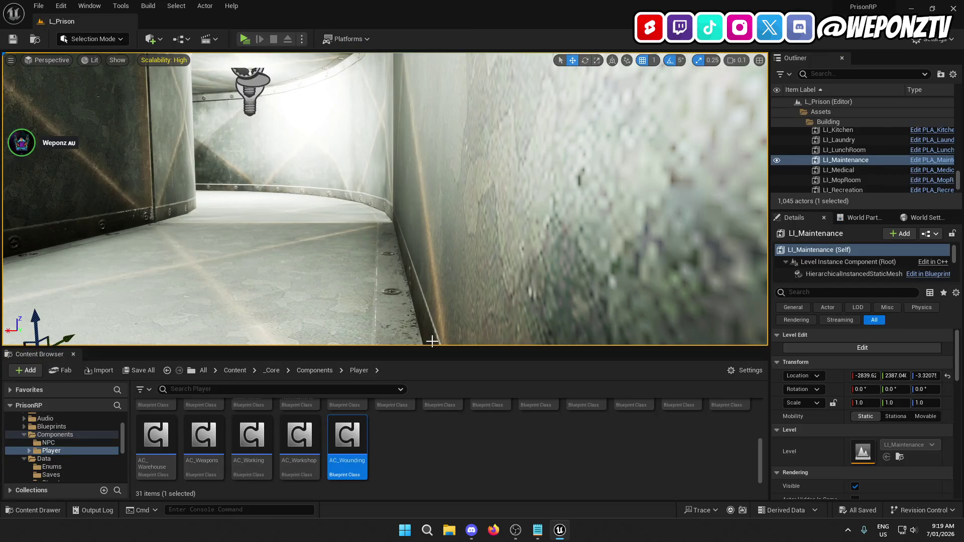
Glance at the Bugs.txt notes, then select the AC_Searching component blueprint
{"action": "left_click", "coordinate": [537, 530]}
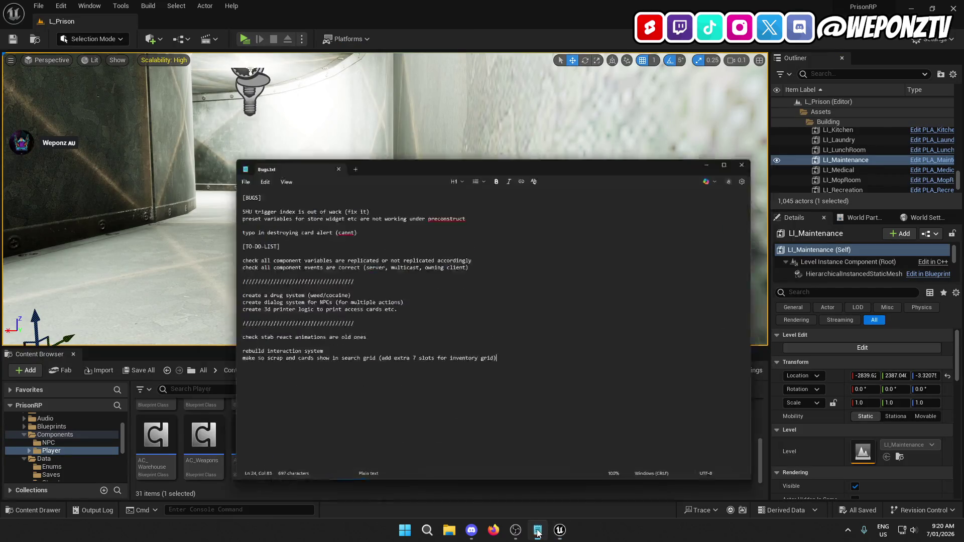
{"action": "left_click", "coordinate": [556, 538]}
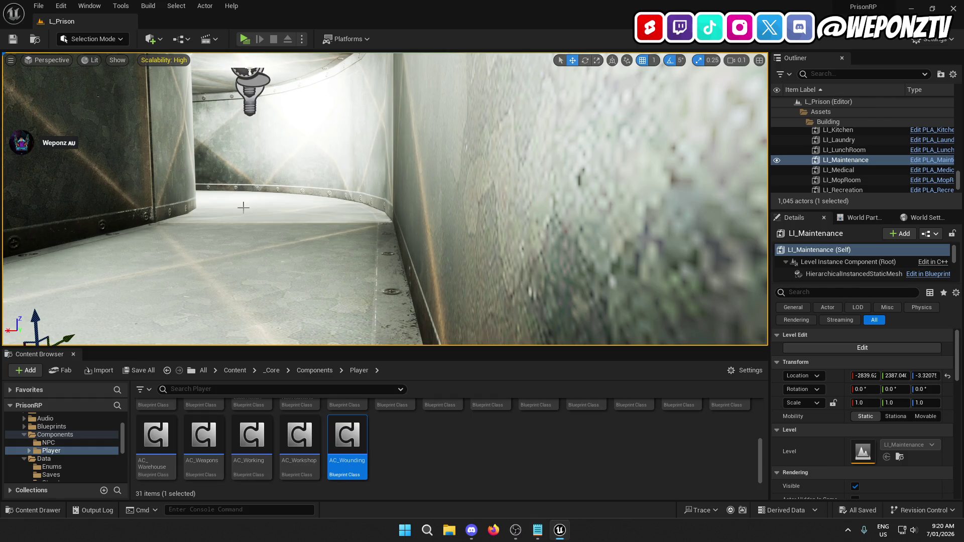
{"action": "scroll", "coordinate": [429, 452], "scroll_direction": "up", "scroll_amount": 2}
{"action": "left_click", "coordinate": [536, 428]}
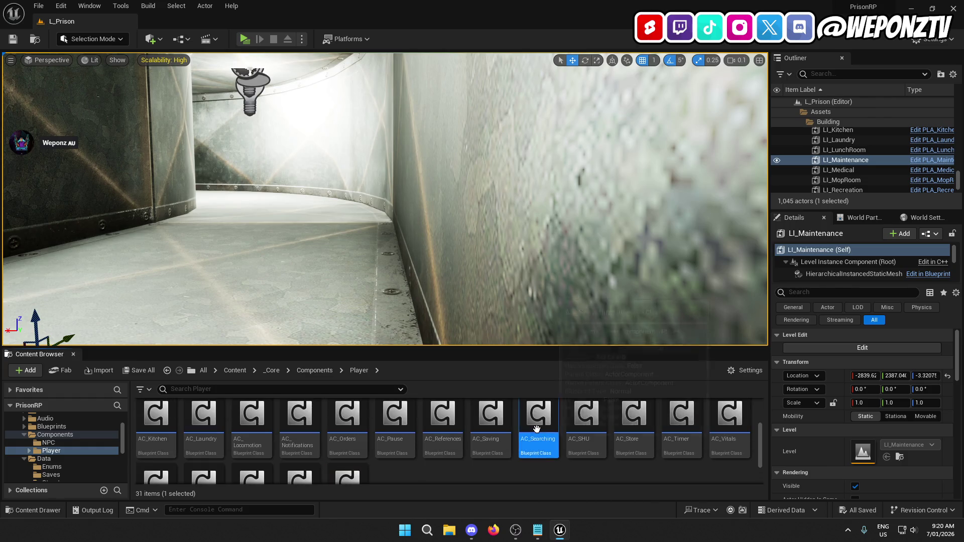
Reopen AC_Searching, zoom out to an overview of all node chains, and marquee-select every node
{"action": "double_click", "coordinate": [537, 428]}
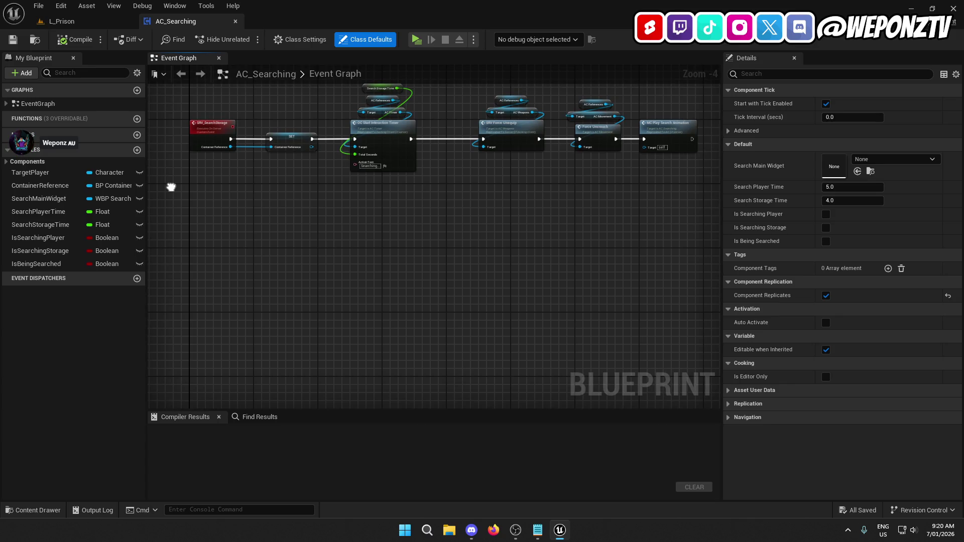
{"action": "mouse_move", "coordinate": [223, 228]}
{"action": "left_mouse_down"}
{"action": "mouse_move", "coordinate": [317, 101]}
{"action": "mouse_move", "coordinate": [243, 344]}
{"action": "mouse_move", "coordinate": [97, 299]}
{"action": "left_mouse_up"}
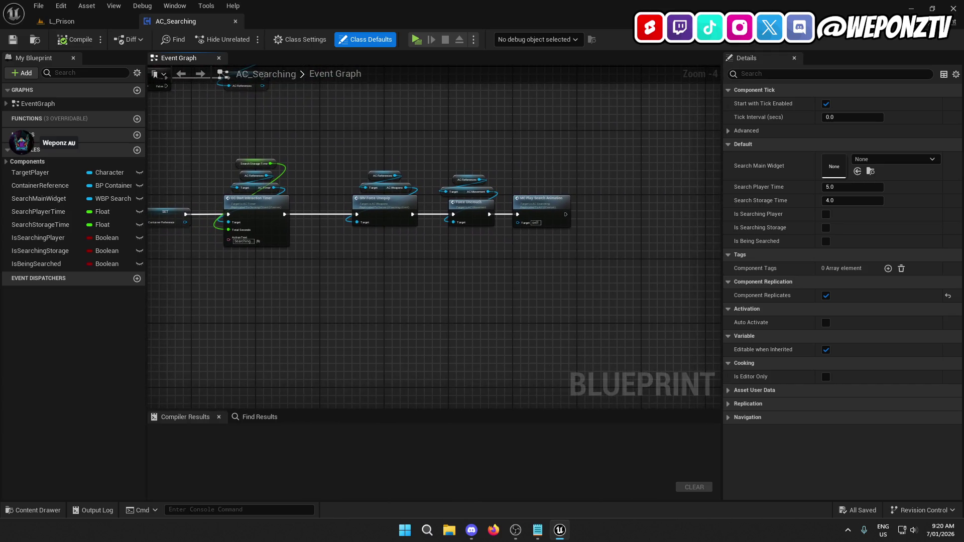
{"action": "mouse_move", "coordinate": [351, 251]}
{"action": "left_mouse_down"}
{"action": "mouse_move", "coordinate": [251, 75]}
{"action": "mouse_move", "coordinate": [181, 233]}
{"action": "left_mouse_up"}
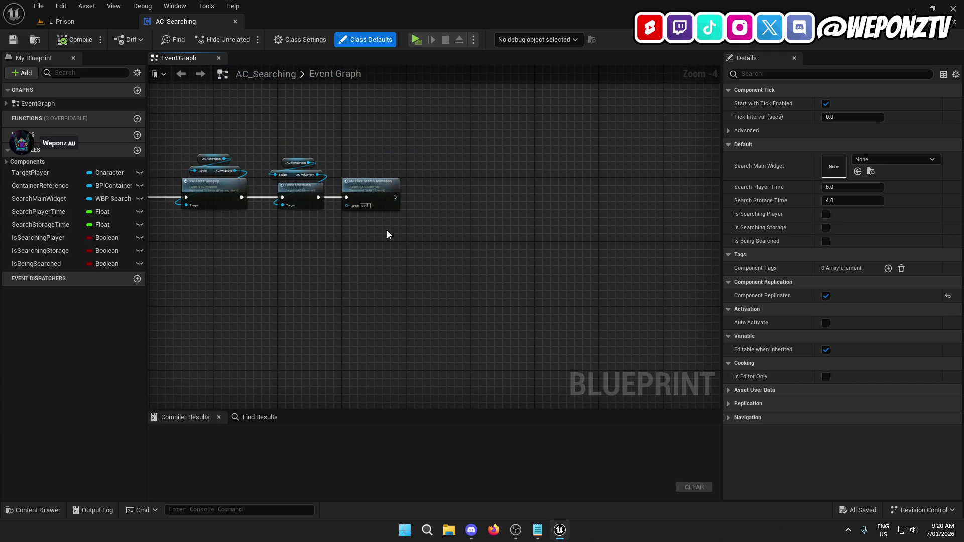
{"action": "mouse_move", "coordinate": [237, 218]}
{"action": "left_mouse_down"}
{"action": "mouse_move", "coordinate": [646, 142]}
{"action": "mouse_move", "coordinate": [600, 181]}
{"action": "left_mouse_up"}
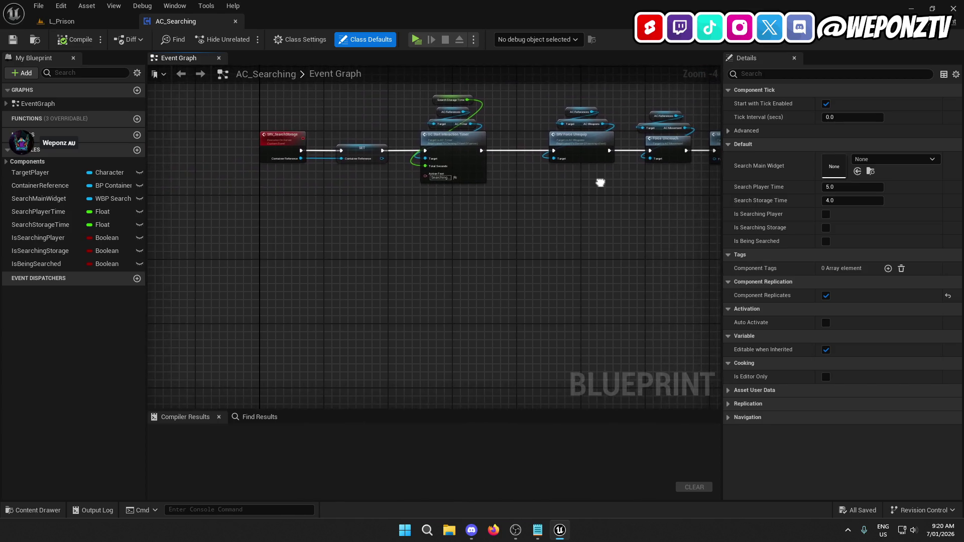
{"action": "scroll", "coordinate": [446, 217], "scroll_direction": "down", "scroll_amount": 2}
{"action": "scroll", "coordinate": [243, 228], "scroll_direction": "down", "scroll_amount": 5}
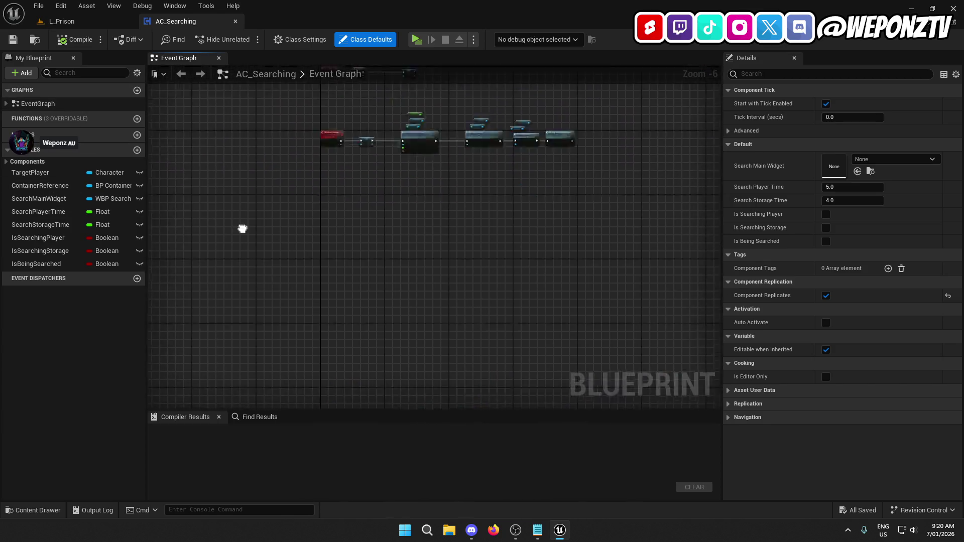
{"action": "scroll", "coordinate": [329, 189], "scroll_direction": "down", "scroll_amount": 1}
{"action": "left_click_drag", "start_coordinate": [467, 318], "coordinate": [456, 247]}
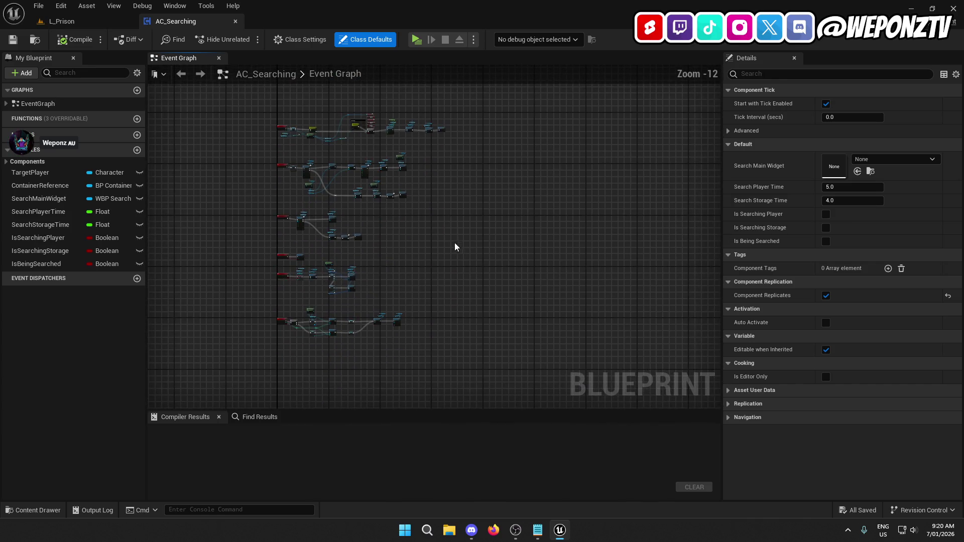
{"action": "mouse_move", "coordinate": [470, 343]}
{"action": "left_mouse_down"}
{"action": "mouse_move", "coordinate": [237, 92]}
{"action": "mouse_move", "coordinate": [345, 375]}
{"action": "mouse_move", "coordinate": [348, 254]}
{"action": "left_mouse_up"}
Pan to the Delay and show-search-menu nodes, then jump through SRV_ShowSearchMenu to the OC_ShowSearchMenu event
{"action": "scroll", "coordinate": [348, 254], "scroll_direction": "up", "scroll_amount": 8}
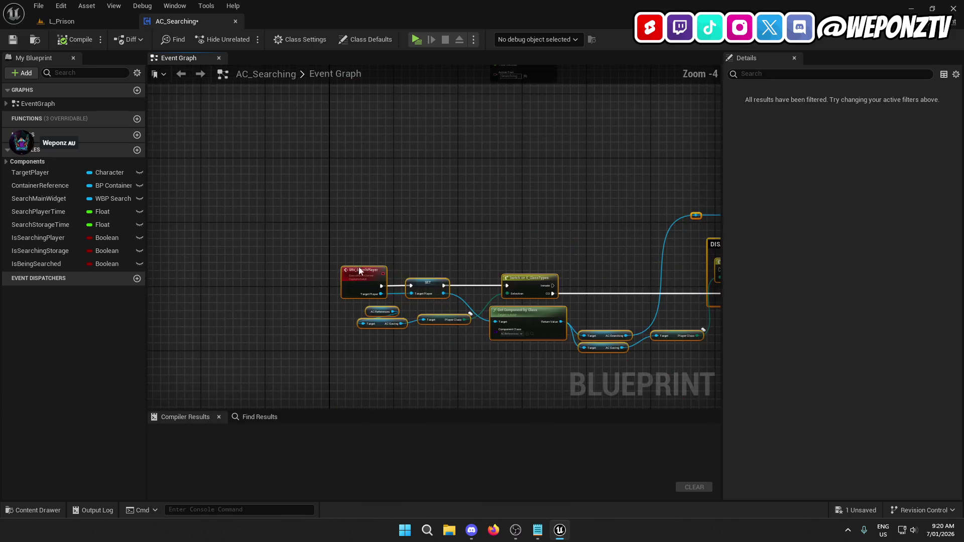
{"action": "mouse_move", "coordinate": [382, 212]}
{"action": "left_mouse_down"}
{"action": "mouse_move", "coordinate": [178, 313]}
{"action": "mouse_move", "coordinate": [250, 207]}
{"action": "mouse_move", "coordinate": [287, 189]}
{"action": "left_mouse_up"}
{"action": "mouse_move", "coordinate": [391, 332]}
{"action": "left_mouse_down"}
{"action": "mouse_move", "coordinate": [351, 281]}
{"action": "mouse_move", "coordinate": [171, 236]}
{"action": "mouse_move", "coordinate": [152, 242]}
{"action": "left_mouse_up"}
{"action": "left_click_drag", "start_coordinate": [281, 302], "coordinate": [242, 98]}
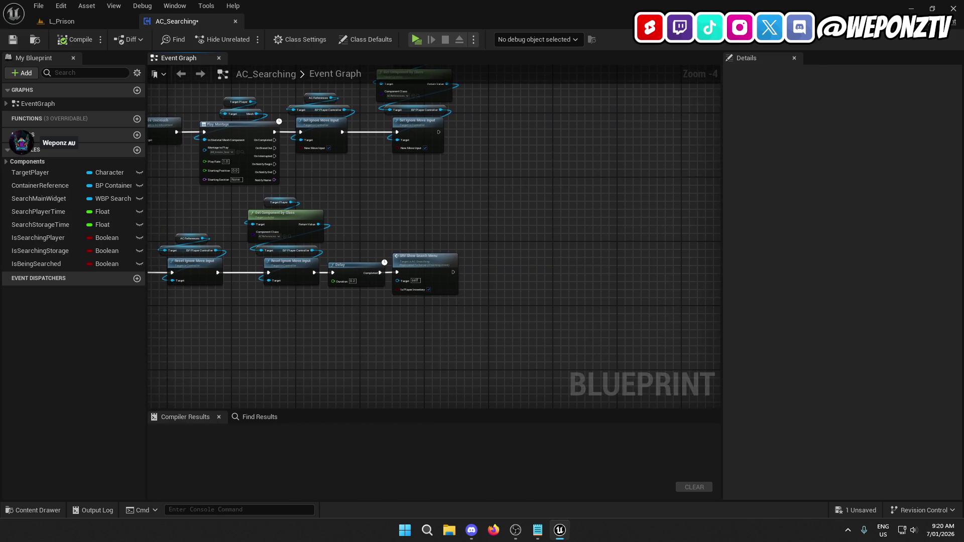
{"action": "double_click", "coordinate": [415, 257]}
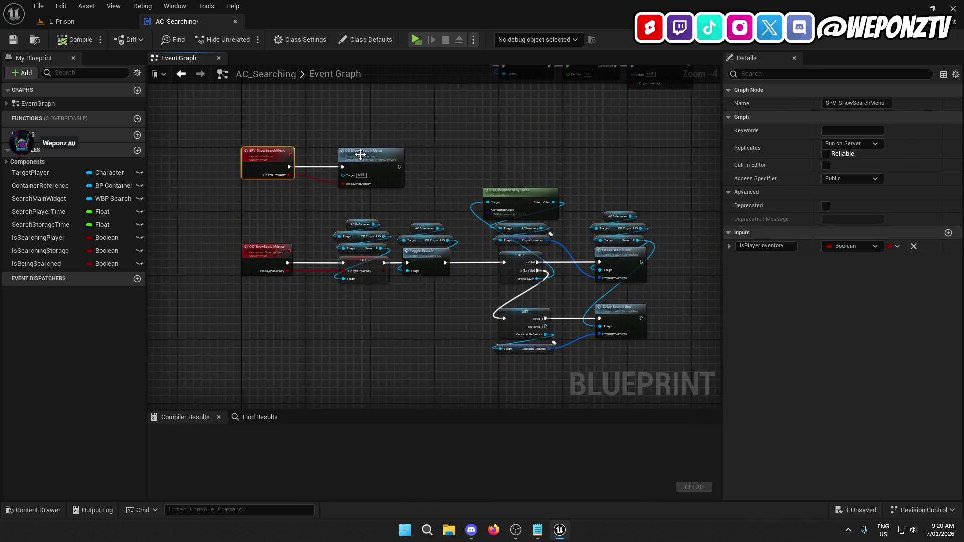
{"action": "double_click", "coordinate": [361, 154]}
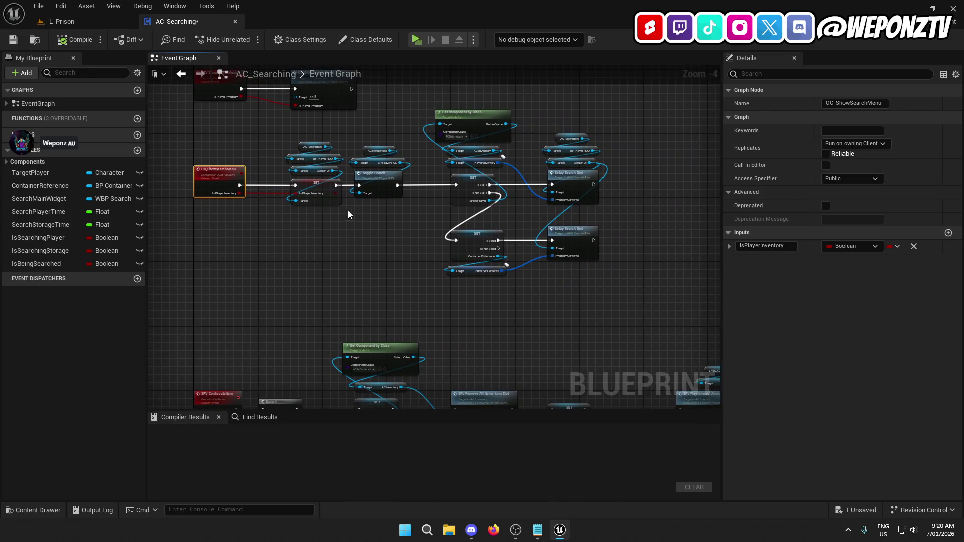
{"action": "scroll", "coordinate": [414, 215], "scroll_direction": "up", "scroll_amount": 1}
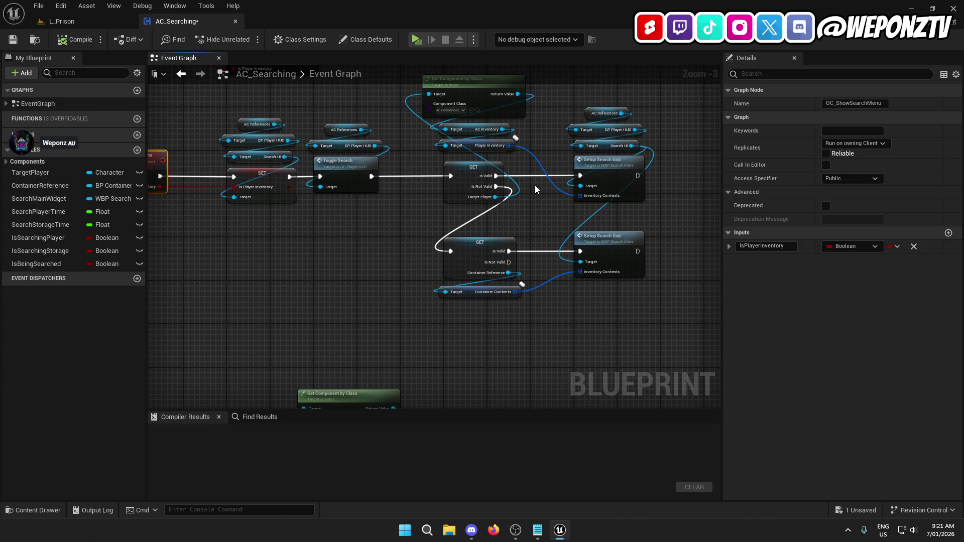
Inspect the Player Inventory getter node and pan the AC_Searching graph to other event nodes
{"action": "left_click", "coordinate": [482, 146]}
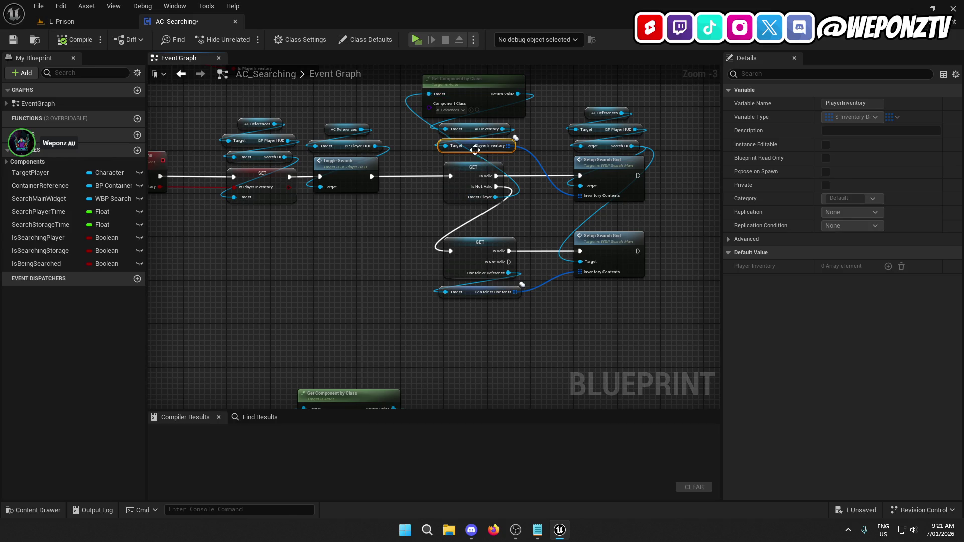
{"action": "scroll", "coordinate": [445, 198], "scroll_direction": "down", "scroll_amount": 2}
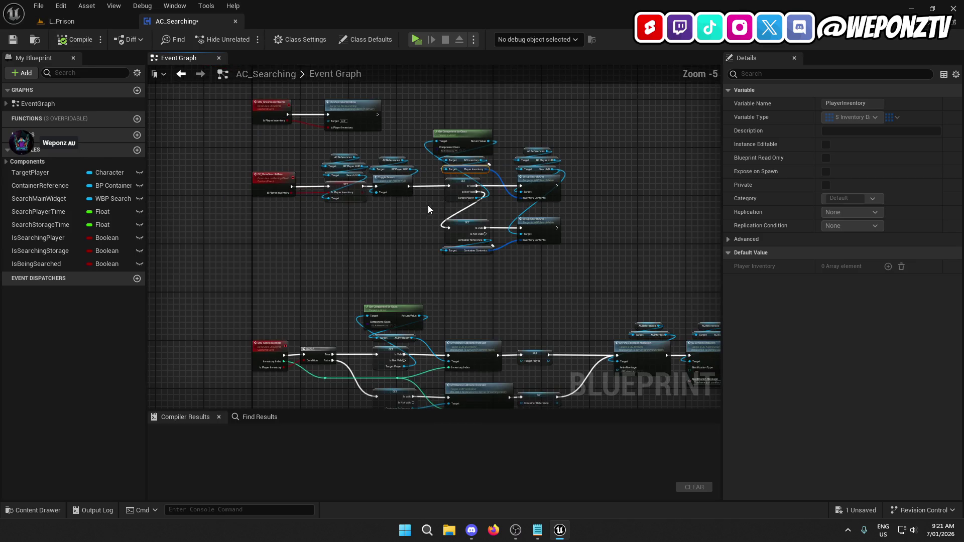
{"action": "scroll", "coordinate": [262, 176], "scroll_direction": "up", "scroll_amount": 3}
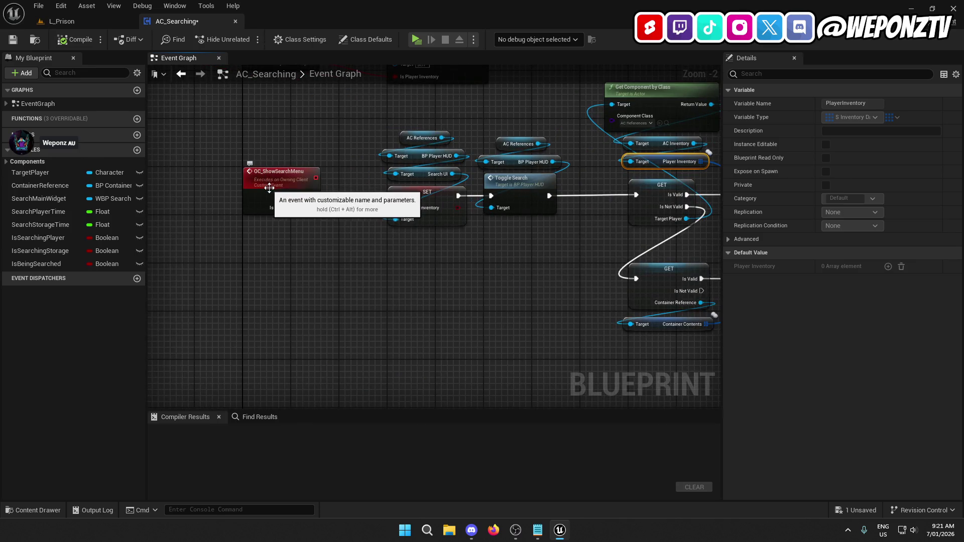
{"action": "scroll", "coordinate": [552, 235], "scroll_direction": "down", "scroll_amount": 2}
{"action": "mouse_move", "coordinate": [551, 240]}
{"action": "left_mouse_down"}
{"action": "mouse_move", "coordinate": [351, 238]}
{"action": "mouse_move", "coordinate": [347, 59]}
{"action": "mouse_move", "coordinate": [354, 66]}
{"action": "left_mouse_up"}
{"action": "mouse_move", "coordinate": [452, 251]}
{"action": "left_mouse_down"}
{"action": "mouse_move", "coordinate": [347, 125]}
{"action": "mouse_move", "coordinate": [281, 186]}
{"action": "mouse_move", "coordinate": [206, 126]}
{"action": "mouse_move", "coordinate": [206, 182]}
{"action": "mouse_move", "coordinate": [297, 221]}
{"action": "mouse_move", "coordinate": [301, 207]}
{"action": "mouse_move", "coordinate": [332, 209]}
{"action": "left_mouse_up"}
{"action": "scroll", "coordinate": [406, 161], "scroll_direction": "up", "scroll_amount": 3}
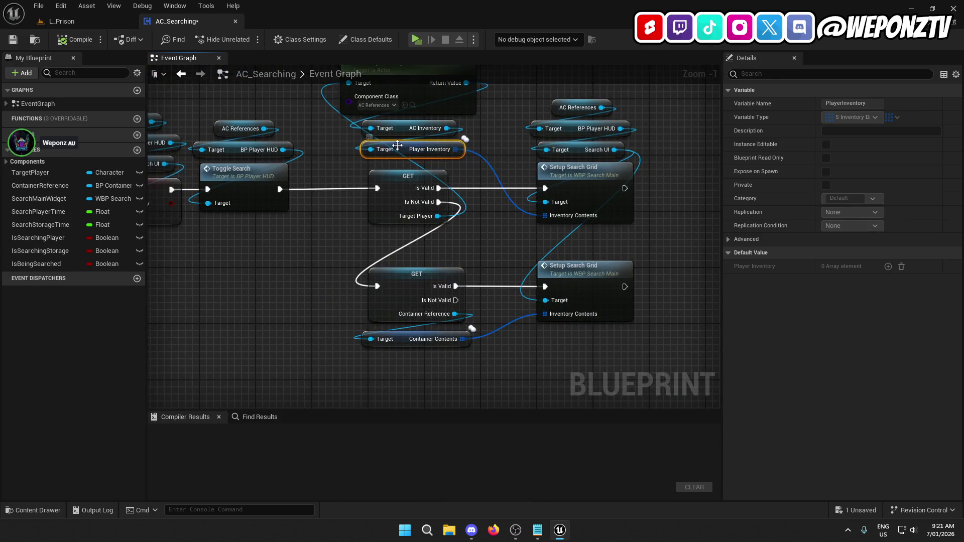
Open the AC_Inventory component from L_Prison and inspect its PlayerScrap variable
{"action": "left_click", "coordinate": [80, 23]}
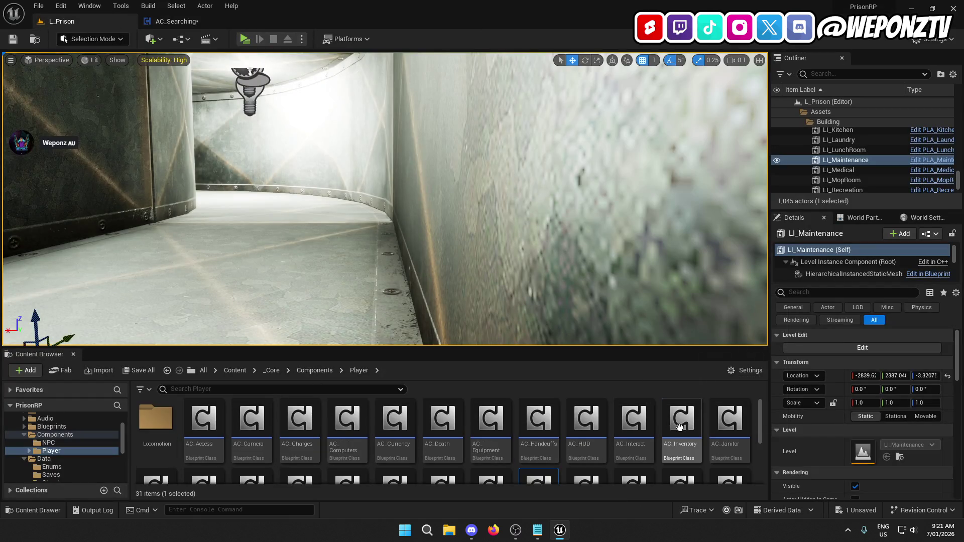
{"action": "double_click", "coordinate": [680, 432]}
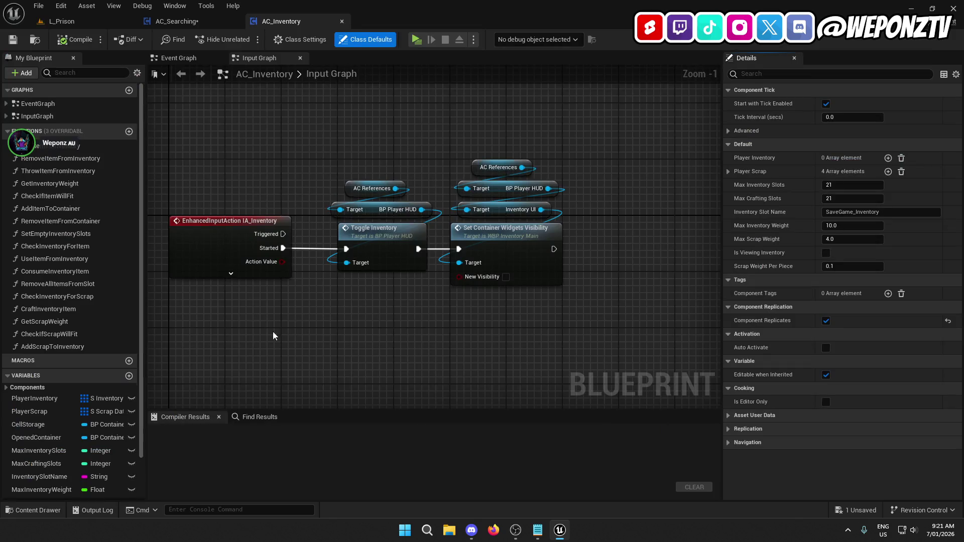
{"action": "left_click", "coordinate": [30, 411]}
{"action": "scroll", "coordinate": [38, 453], "scroll_direction": "down", "scroll_amount": 3}
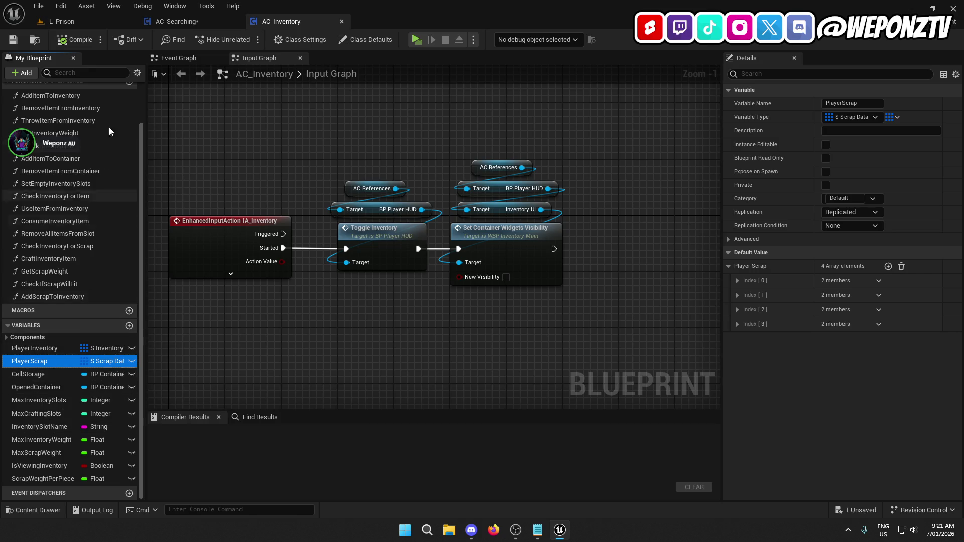
Open the AC_Saving component from L_Prison and inspect its PlayerCards variable
{"action": "left_click", "coordinate": [62, 21]}
{"action": "scroll", "coordinate": [421, 435], "scroll_direction": "down", "scroll_amount": 3}
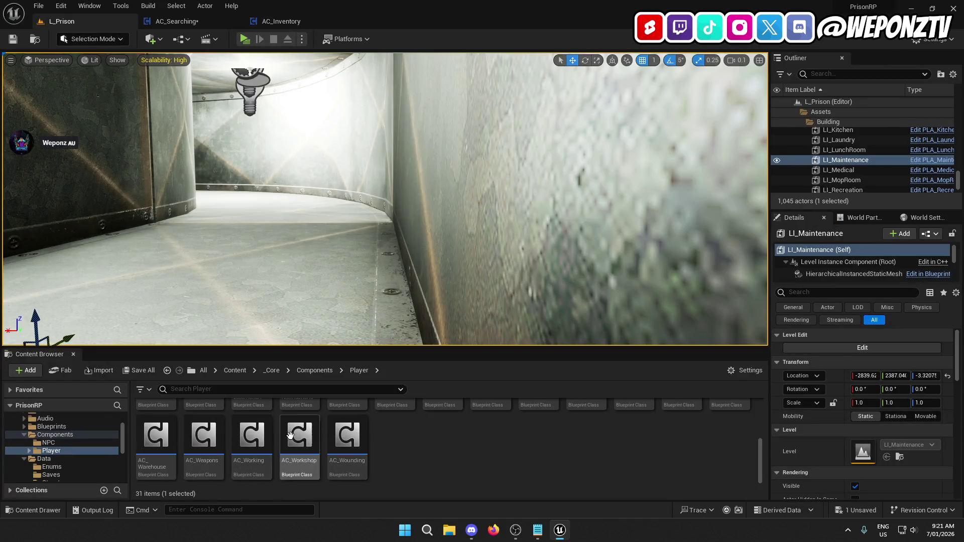
{"action": "scroll", "coordinate": [664, 425], "scroll_direction": "up", "scroll_amount": 3}
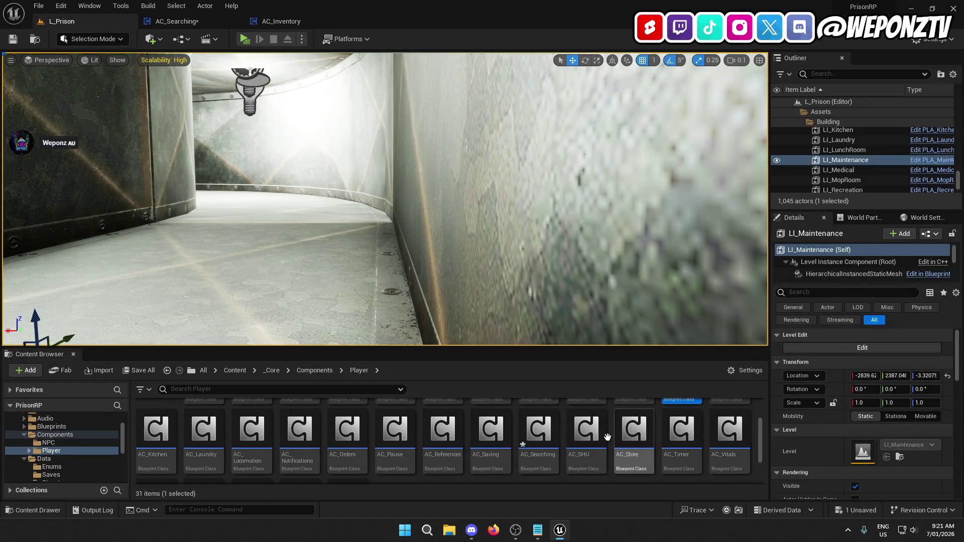
{"action": "double_click", "coordinate": [501, 430]}
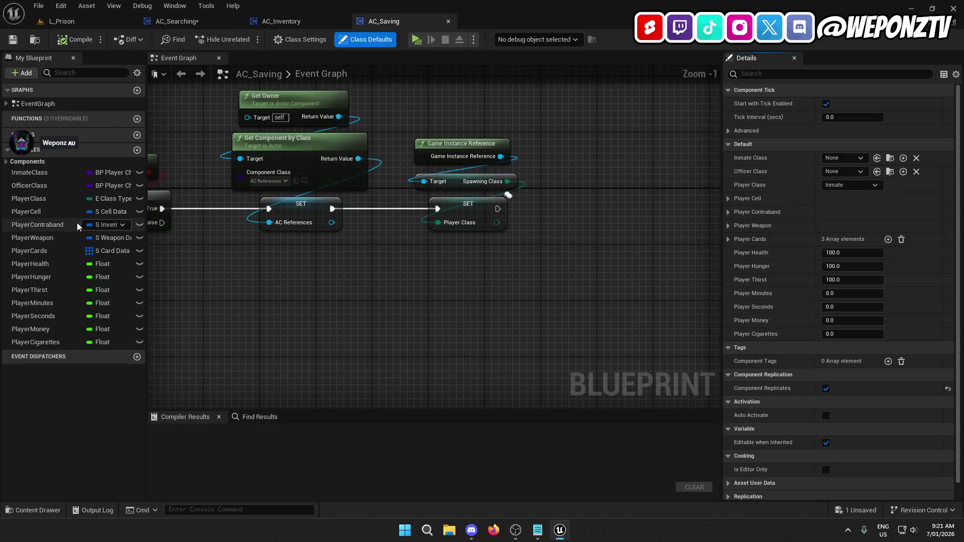
{"action": "left_click", "coordinate": [46, 251]}
Compare the AC_Inventory, AC_Searching and AC_Saving blueprints, centring the search grid nodes
{"action": "left_click", "coordinate": [281, 21]}
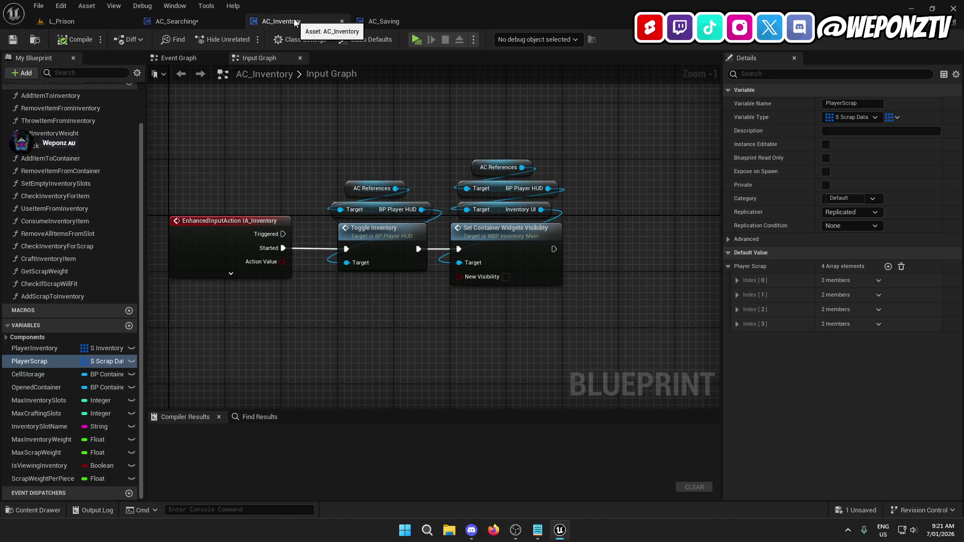
{"action": "left_click", "coordinate": [190, 21]}
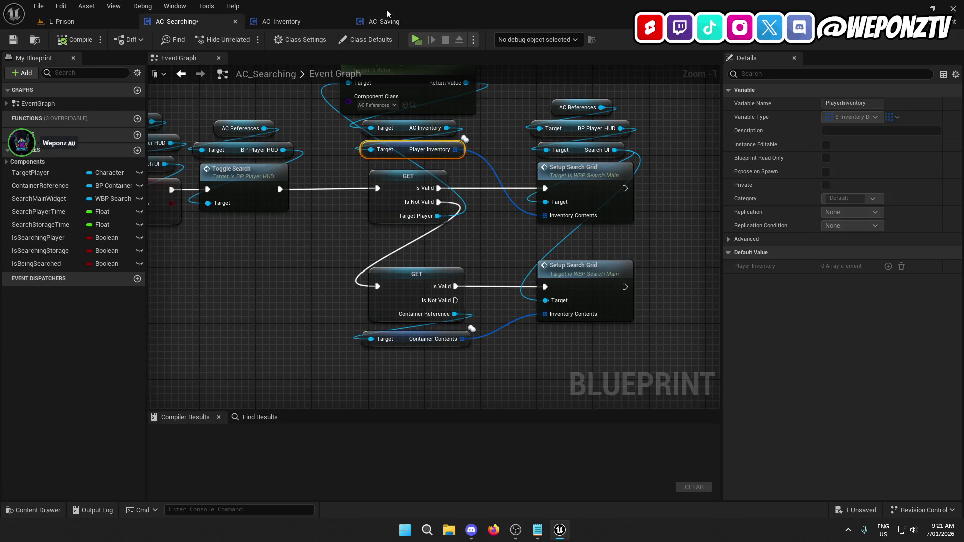
{"action": "left_click", "coordinate": [394, 22]}
{"action": "left_click", "coordinate": [183, 21]}
{"action": "left_click_drag", "start_coordinate": [490, 193], "coordinate": [404, 152]}
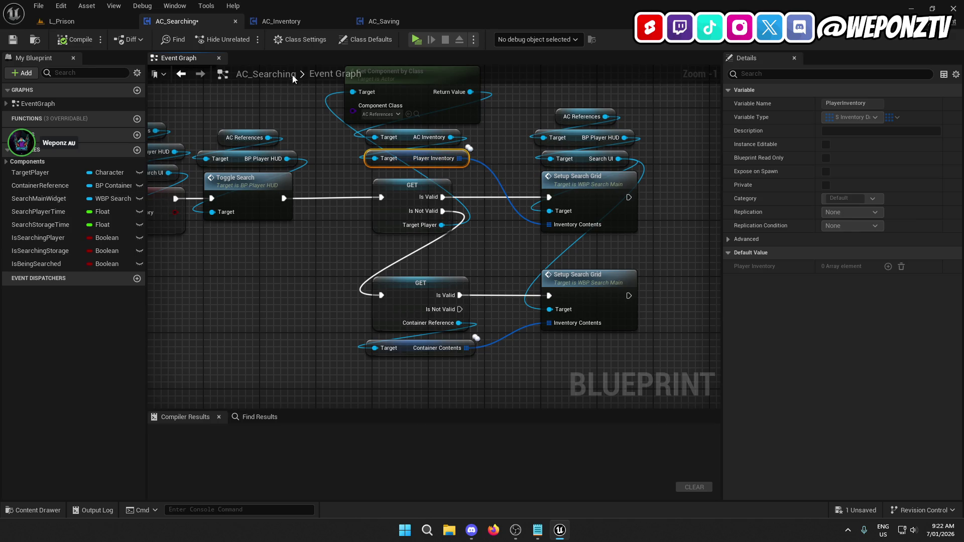
Recheck AC_Saving and AC_Inventory, then return to L_Prison's _Core content folder
{"action": "left_click", "coordinate": [397, 21]}
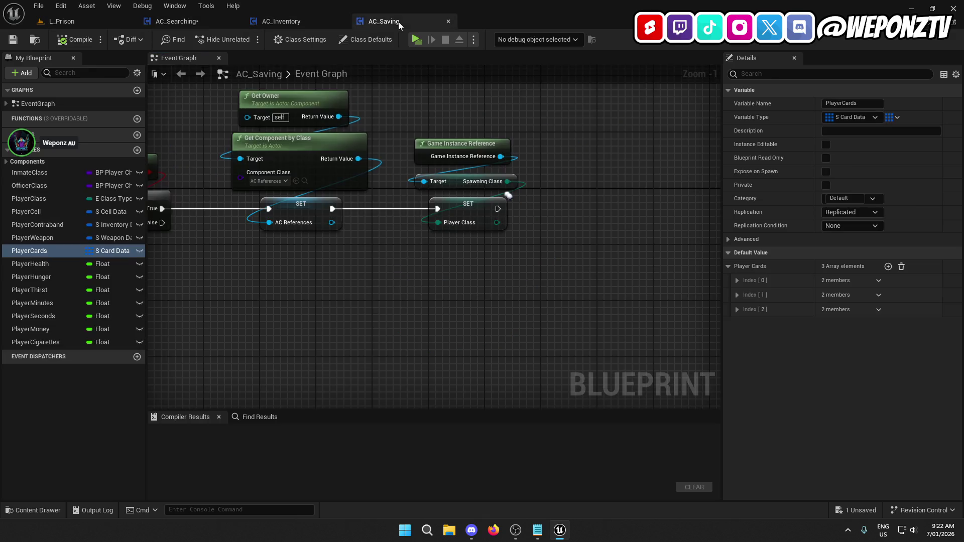
{"action": "left_click", "coordinate": [291, 23]}
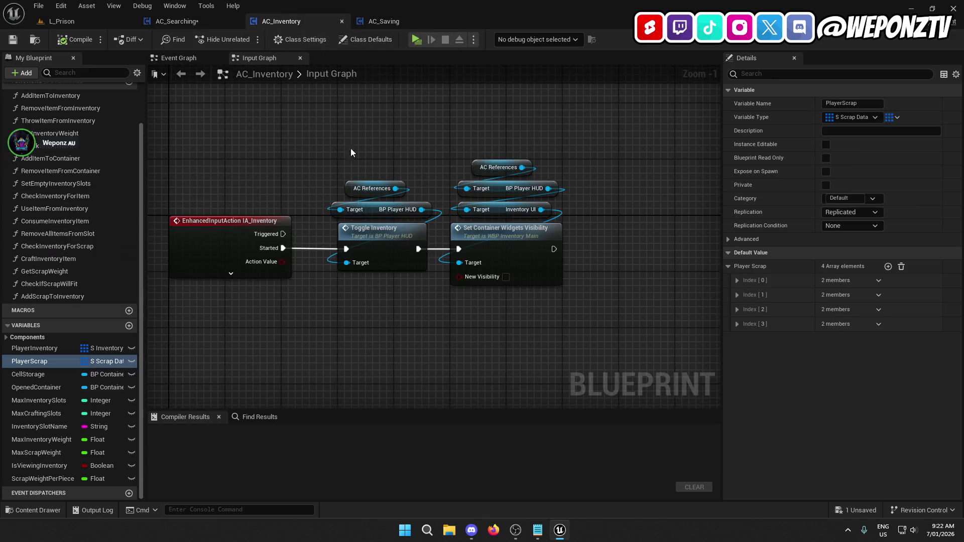
{"action": "left_click", "coordinate": [176, 22]}
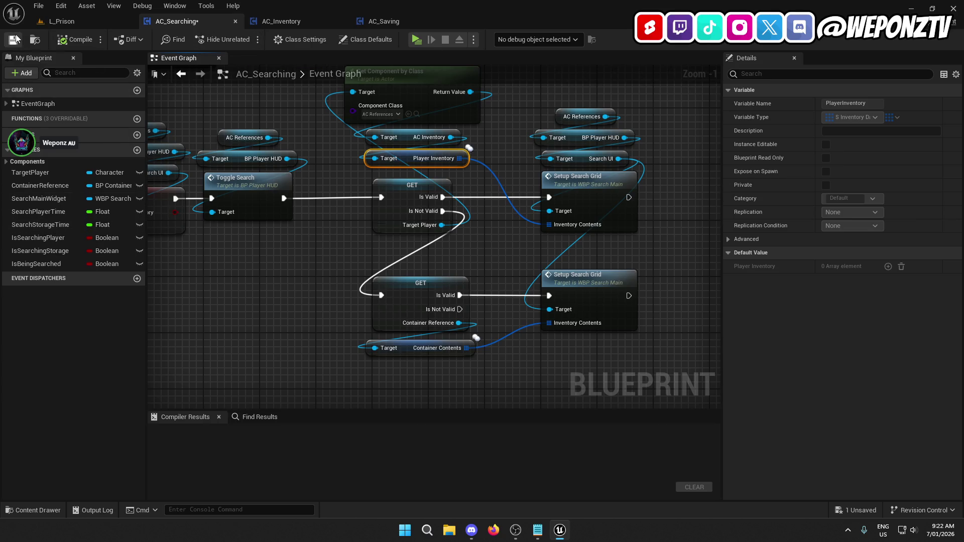
{"action": "left_click", "coordinate": [61, 21]}
{"action": "left_click", "coordinate": [273, 370]}
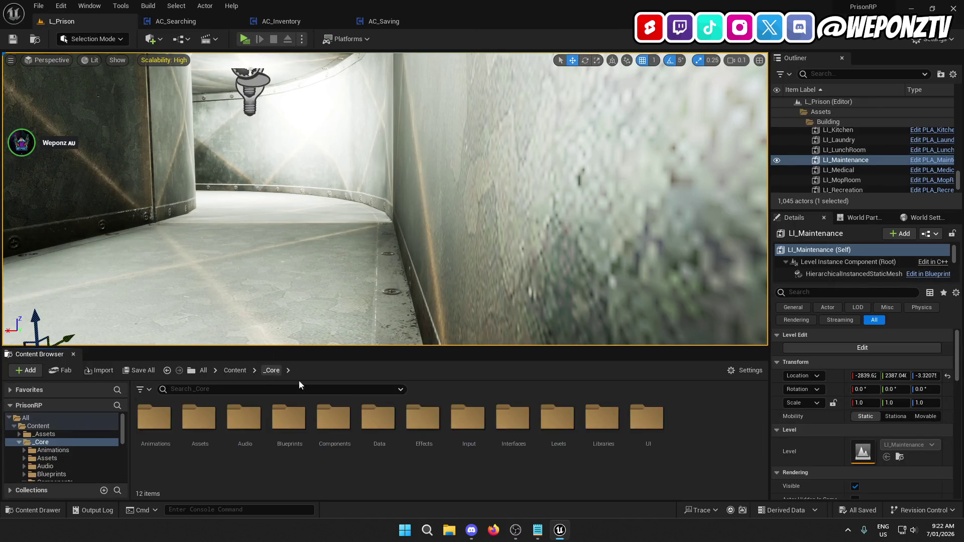
Open the WBP_Inventory_Main widget from the UI > Widgets > Layers folder
{"action": "double_click", "coordinate": [648, 427]}
{"action": "left_click", "coordinate": [327, 411]}
{"action": "double_click", "coordinate": [328, 411]}
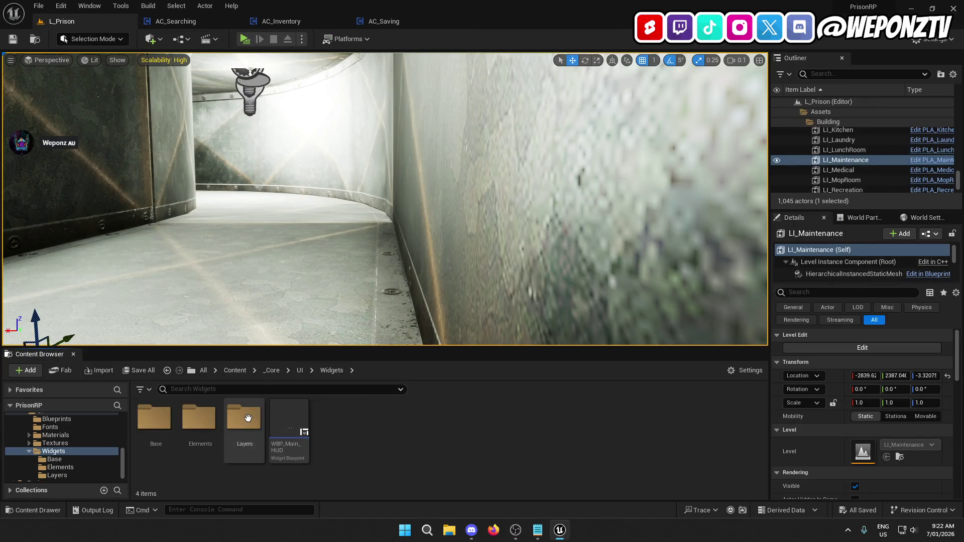
{"action": "double_click", "coordinate": [245, 417]}
{"action": "left_click", "coordinate": [216, 410]}
{"action": "double_click", "coordinate": [216, 409]}
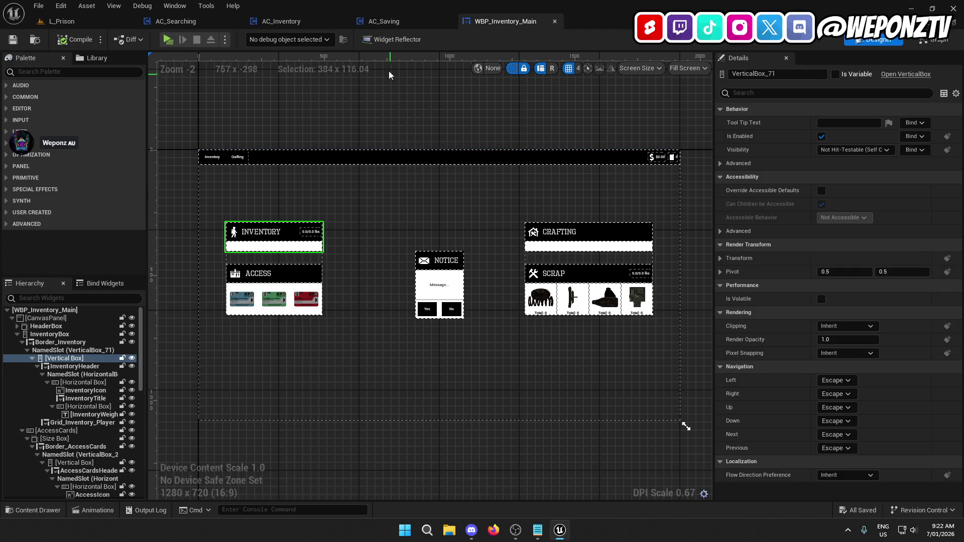
Cycle through AC_Saving and AC_Inventory back to the AC_Searching event graph, then bring up Bugs.txt
{"action": "left_click", "coordinate": [400, 20]}
{"action": "left_click", "coordinate": [296, 21]}
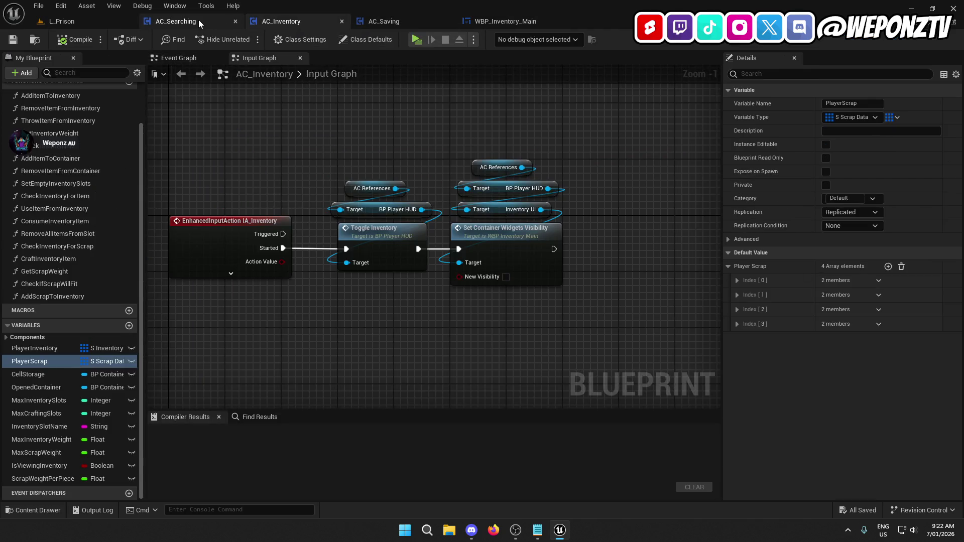
{"action": "left_click", "coordinate": [198, 21]}
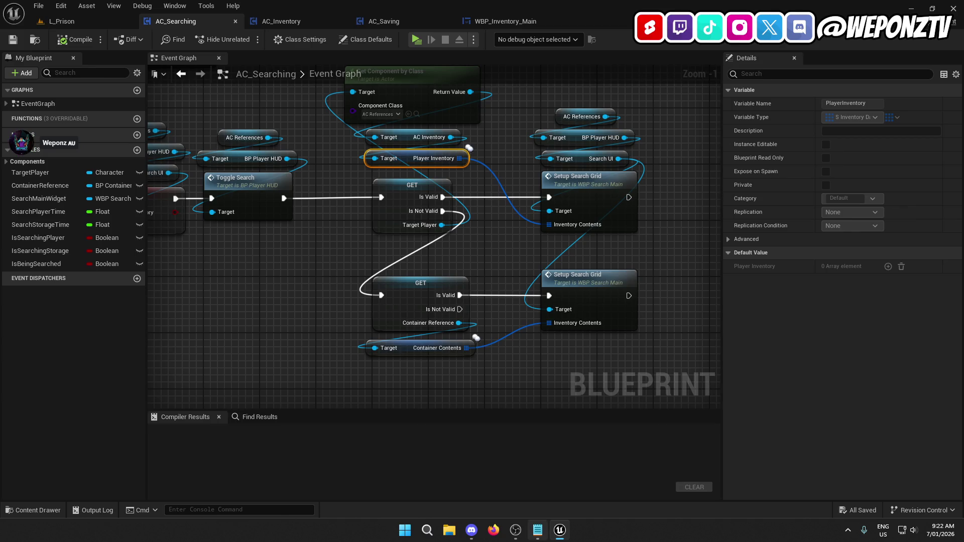
{"action": "left_click", "coordinate": [538, 530]}
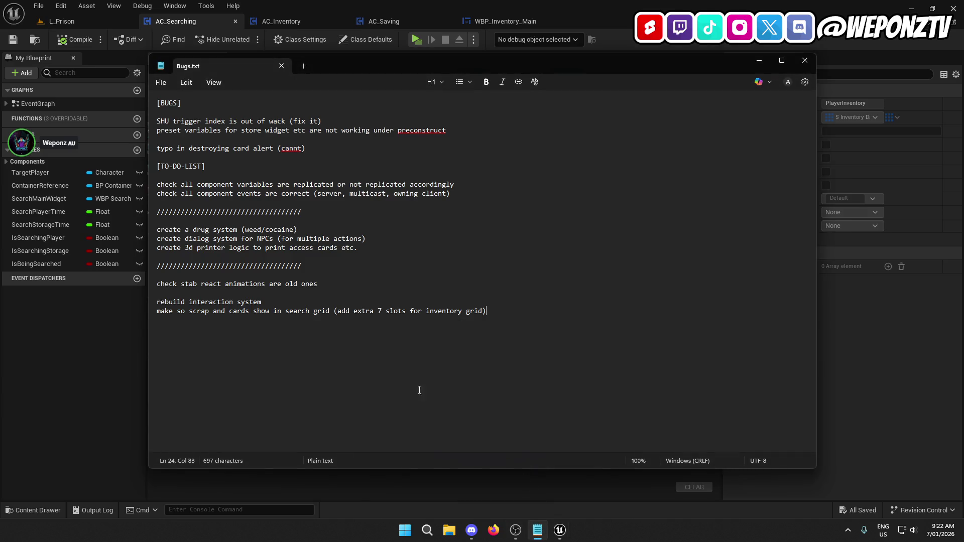
Tidy the Bugs.txt lines so the extra-slots note sits on its own line
{"action": "key", "text": "Return"}
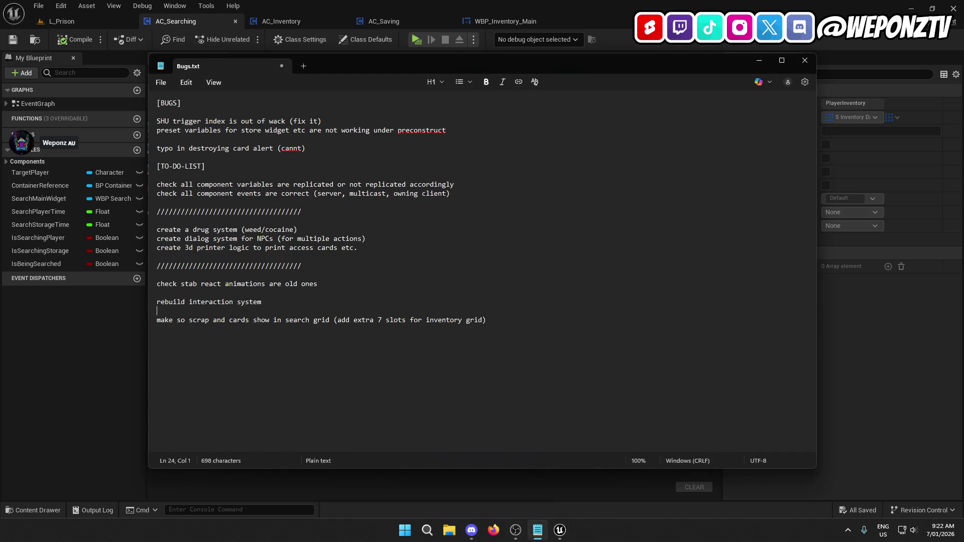
{"action": "left_click", "coordinate": [500, 320]}
{"action": "key", "text": "Return"}
{"action": "key", "text": "BackSpace"}
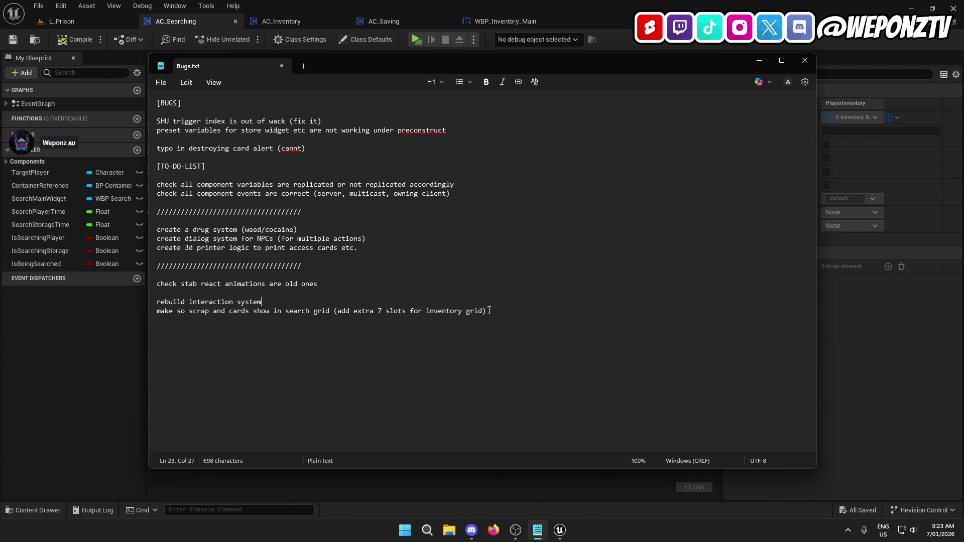
{"action": "key", "text": "BackSpace"}
{"action": "key", "text": "BackSpace"}
{"action": "key", "text": "Return"}
{"action": "left_click", "coordinate": [333, 319]}
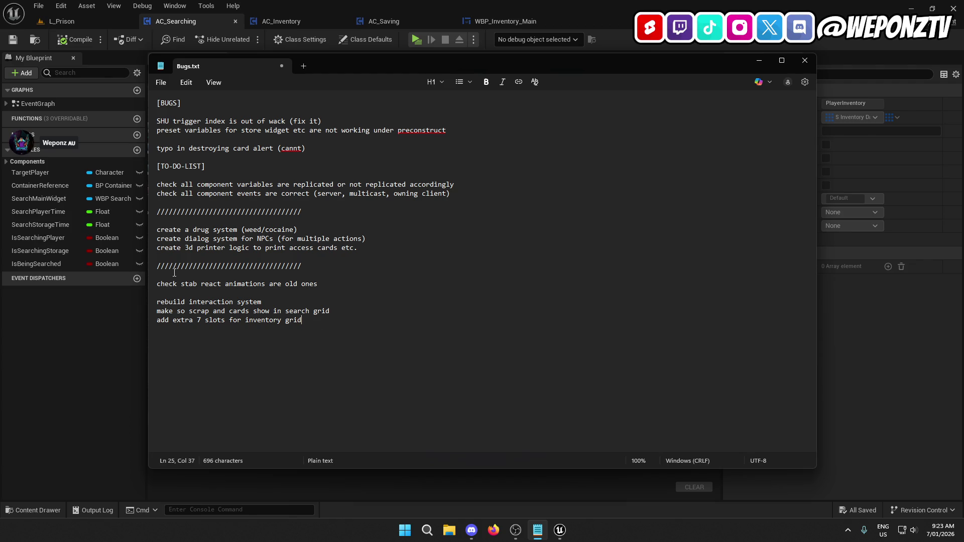
Change the note to 'add extra 7 slots for search inventory grid' and save Bugs.txt
{"action": "double_click", "coordinate": [253, 321]}
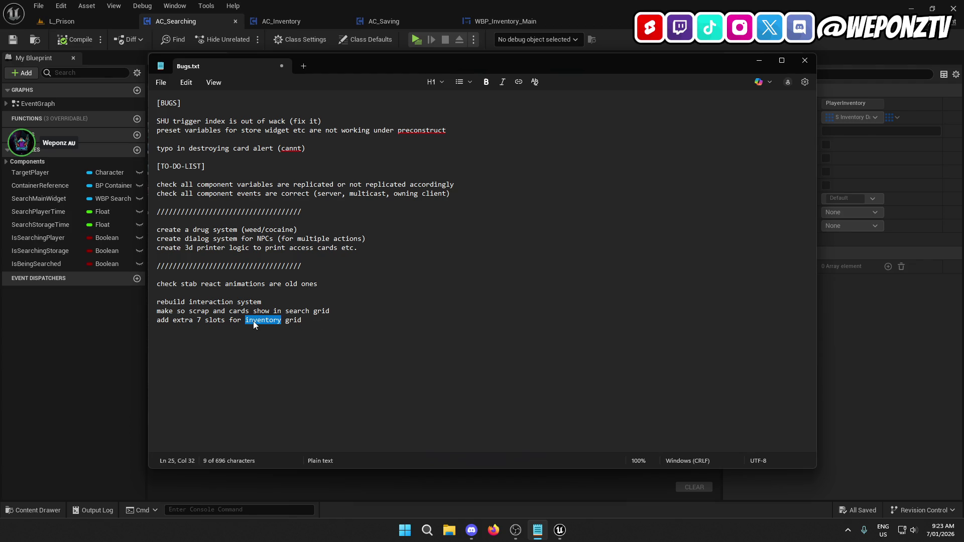
{"action": "left_click", "coordinate": [246, 318]}
{"action": "type", "text": "search"}
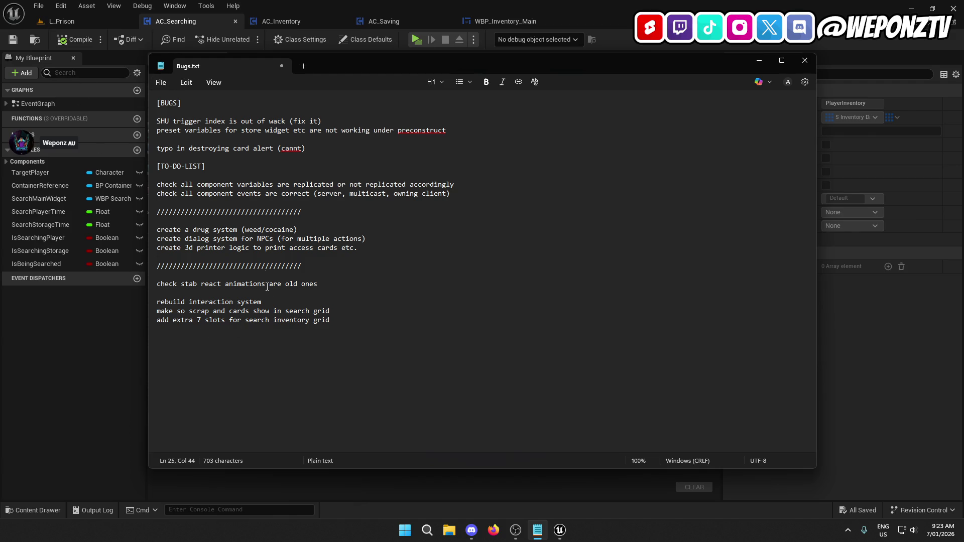
{"action": "left_click", "coordinate": [161, 84]}
{"action": "left_click", "coordinate": [171, 177]}
{"action": "left_click_drag", "start_coordinate": [330, 320], "coordinate": [155, 303]}
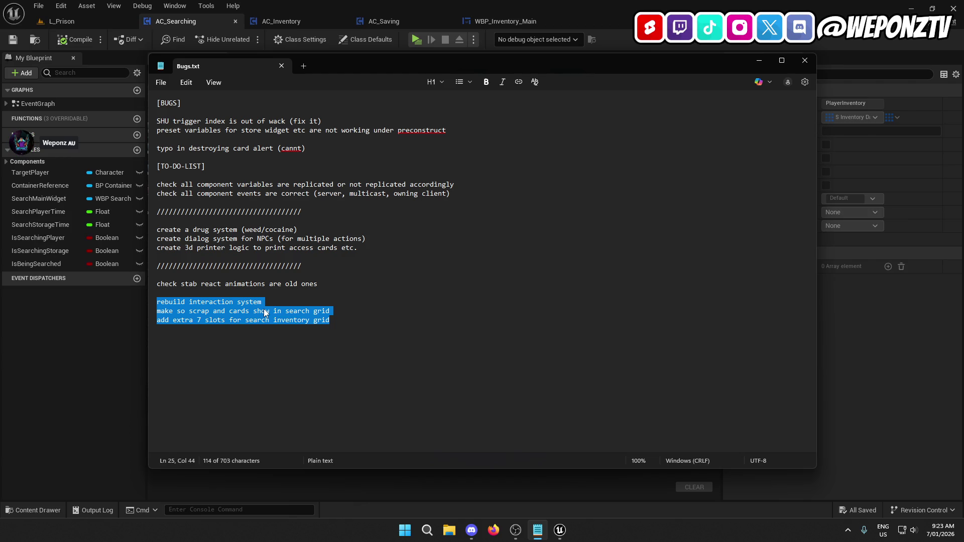
{"action": "mouse_move", "coordinate": [322, 324]}
{"action": "left_mouse_down"}
{"action": "mouse_move", "coordinate": [334, 326]}
{"action": "mouse_move", "coordinate": [168, 302]}
{"action": "mouse_move", "coordinate": [146, 315]}
{"action": "left_mouse_up"}
{"action": "left_click_drag", "start_coordinate": [263, 302], "coordinate": [151, 301]}
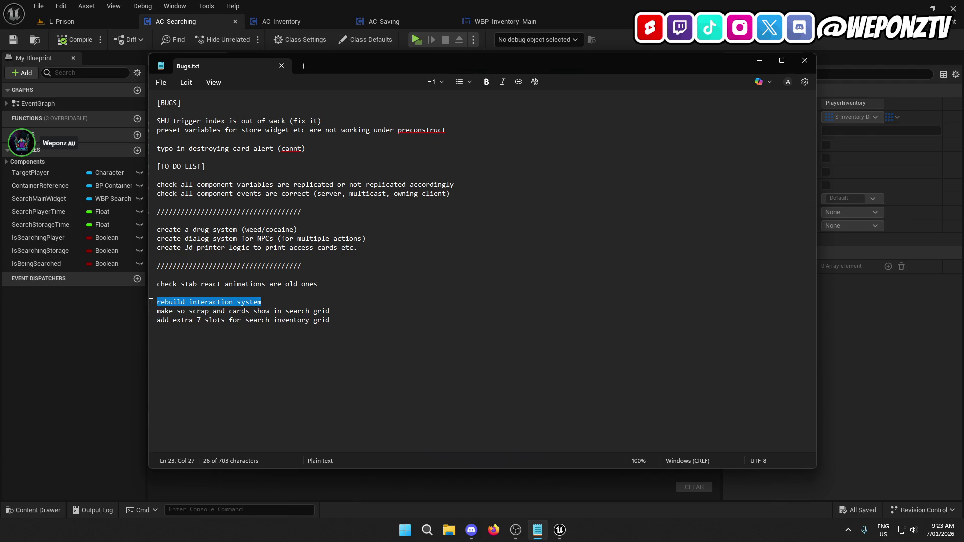
{"action": "left_click_drag", "start_coordinate": [330, 320], "coordinate": [145, 302]}
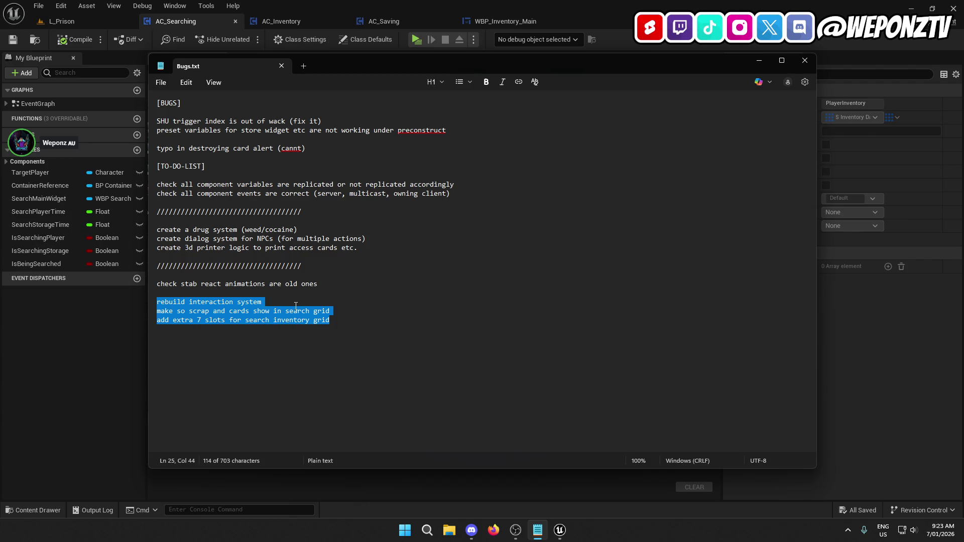
{"action": "left_click_drag", "start_coordinate": [262, 302], "coordinate": [148, 302]}
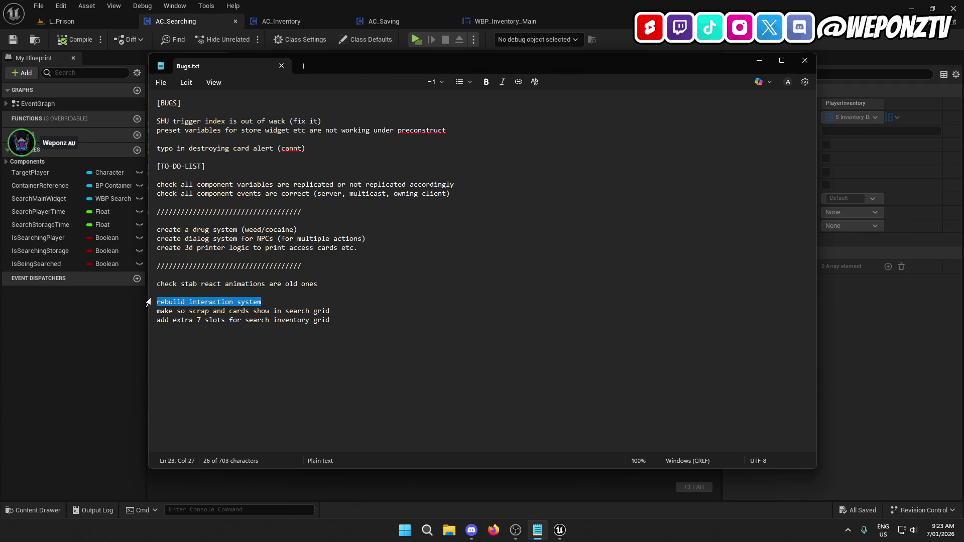
{"action": "left_click_drag", "start_coordinate": [330, 320], "coordinate": [128, 313]}
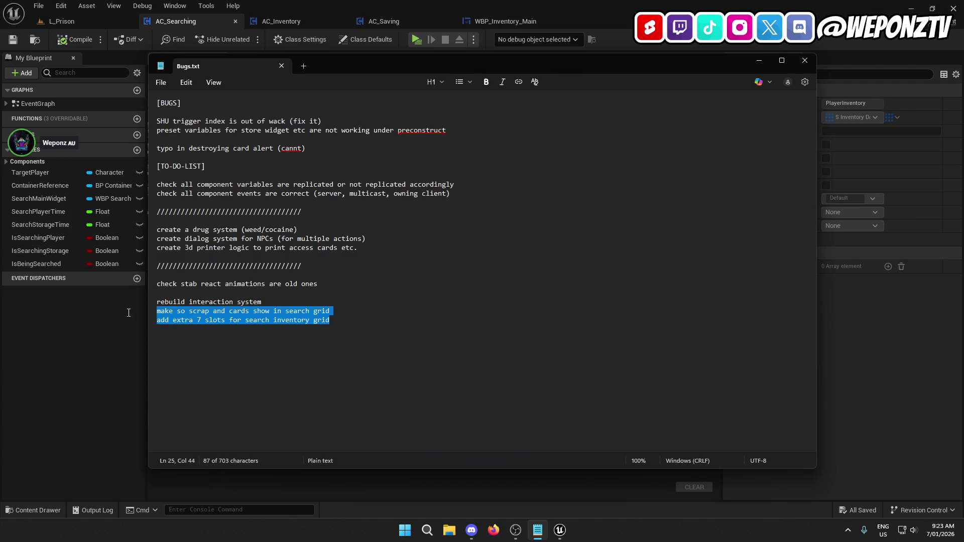
{"action": "left_click", "coordinate": [271, 303]}
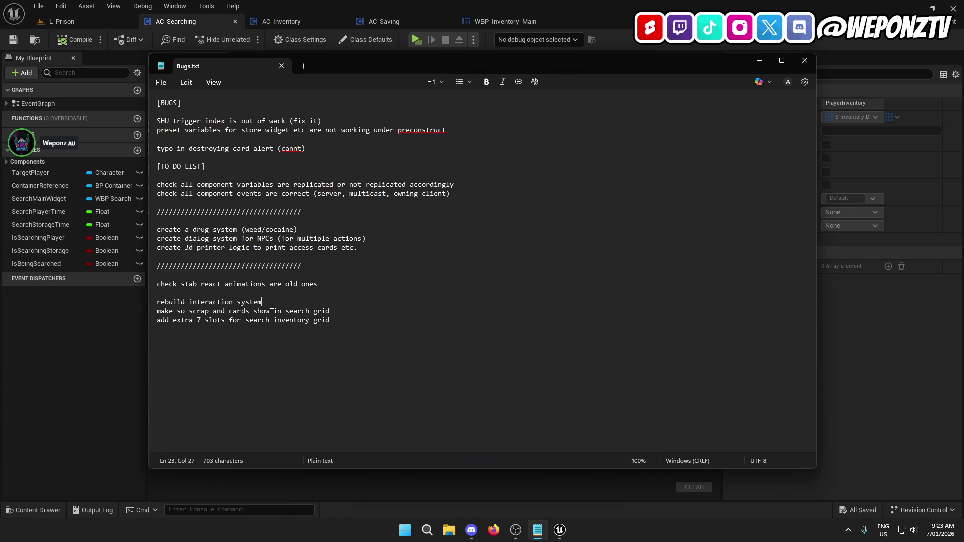
{"action": "left_click_drag", "start_coordinate": [328, 283], "coordinate": [146, 282]}
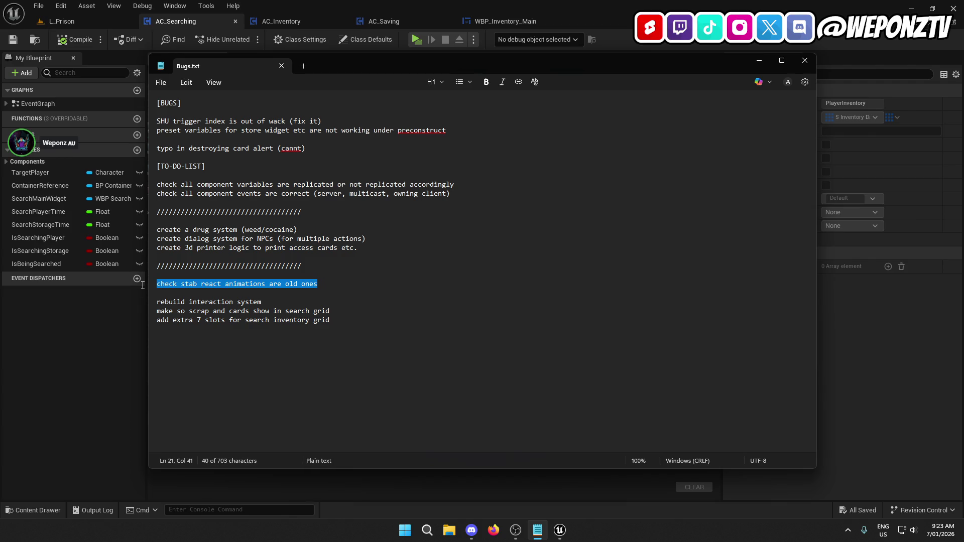
{"action": "mouse_move", "coordinate": [369, 248]}
{"action": "left_mouse_down"}
{"action": "mouse_move", "coordinate": [153, 245]}
{"action": "mouse_move", "coordinate": [133, 230]}
{"action": "left_mouse_up"}
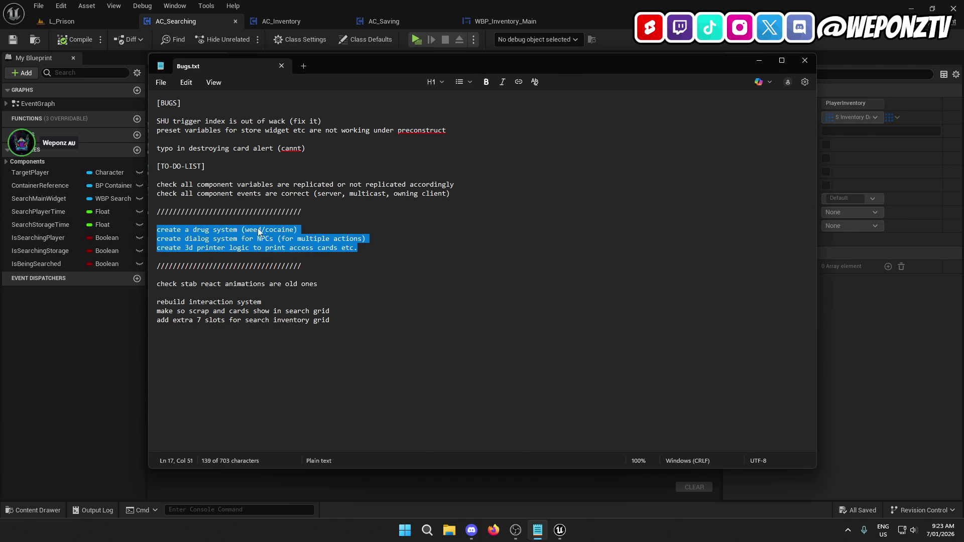
{"action": "left_click_drag", "start_coordinate": [450, 194], "coordinate": [163, 187]}
{"action": "left_click", "coordinate": [448, 194]}
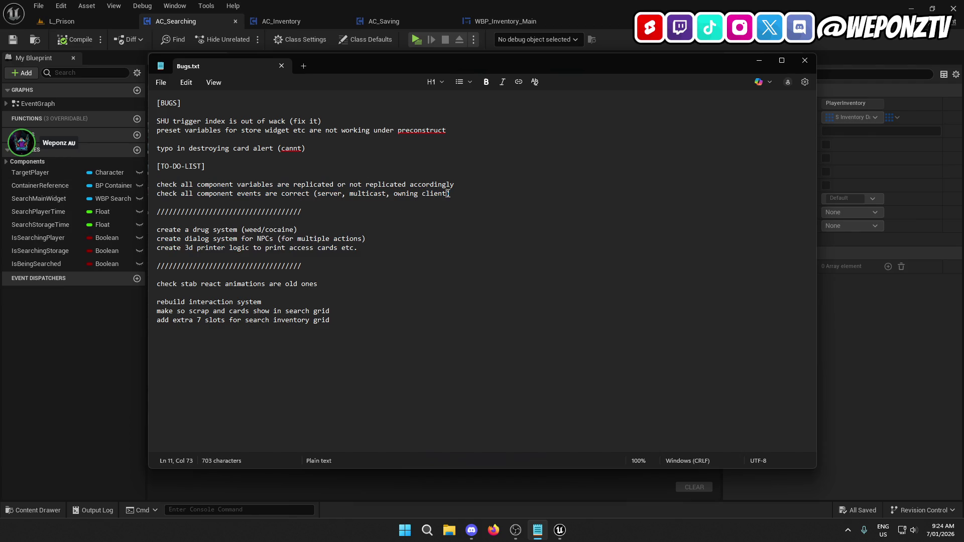
Open Changelog.txt from the Unreal Projects > PrisonRP folder
{"action": "left_click", "coordinate": [449, 531]}
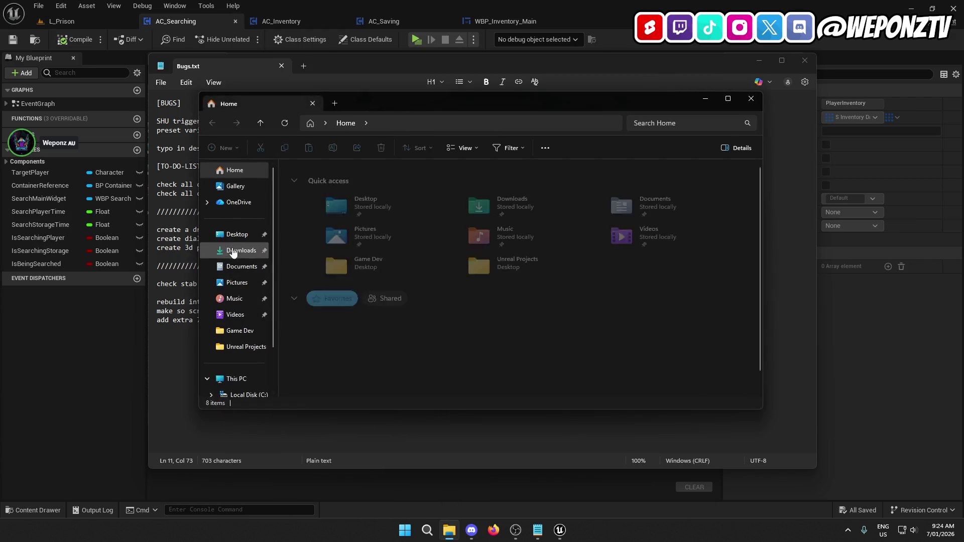
{"action": "double_click", "coordinate": [428, 200]}
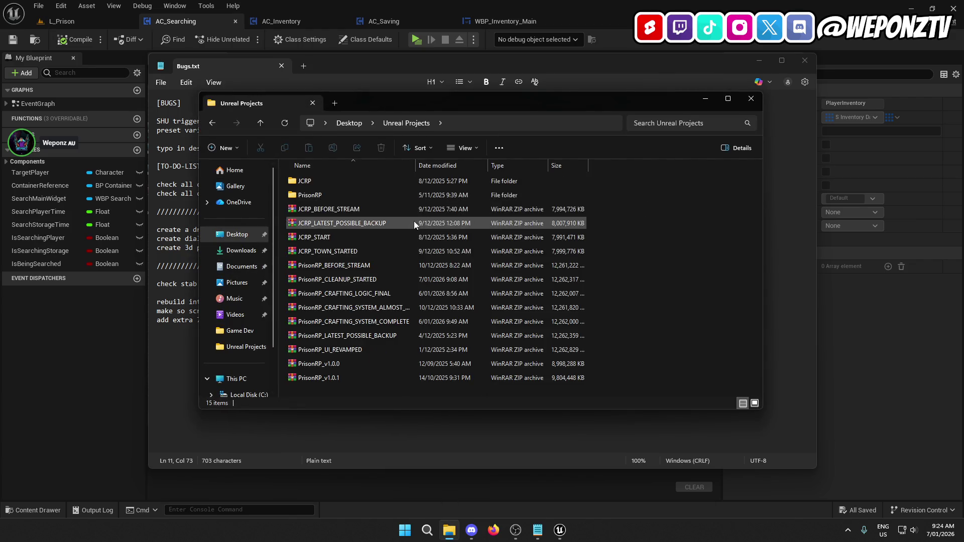
{"action": "double_click", "coordinate": [336, 195]}
{"action": "double_click", "coordinate": [334, 288]}
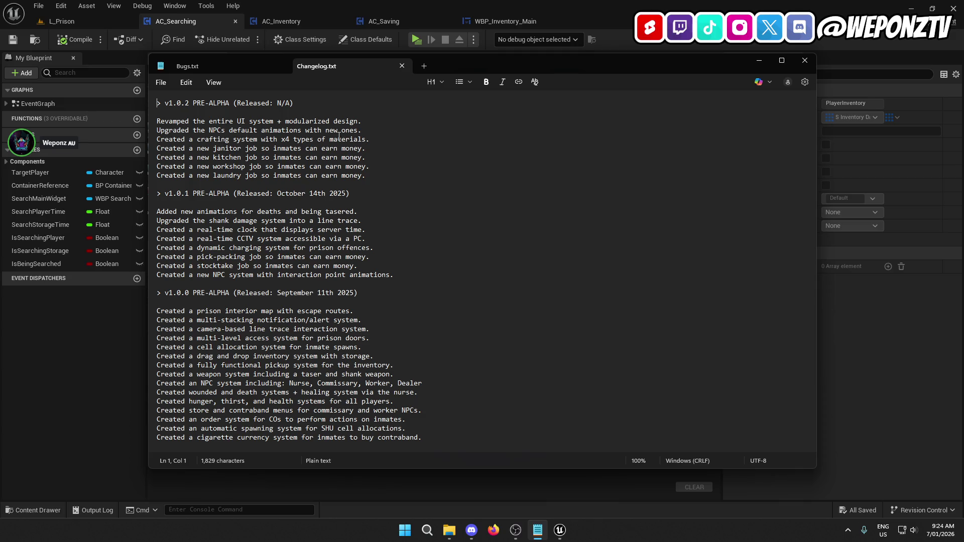
Review the NPC default animations and revamped UI changelog lines, then close Notepad
{"action": "left_click_drag", "start_coordinate": [369, 131], "coordinate": [147, 132]}
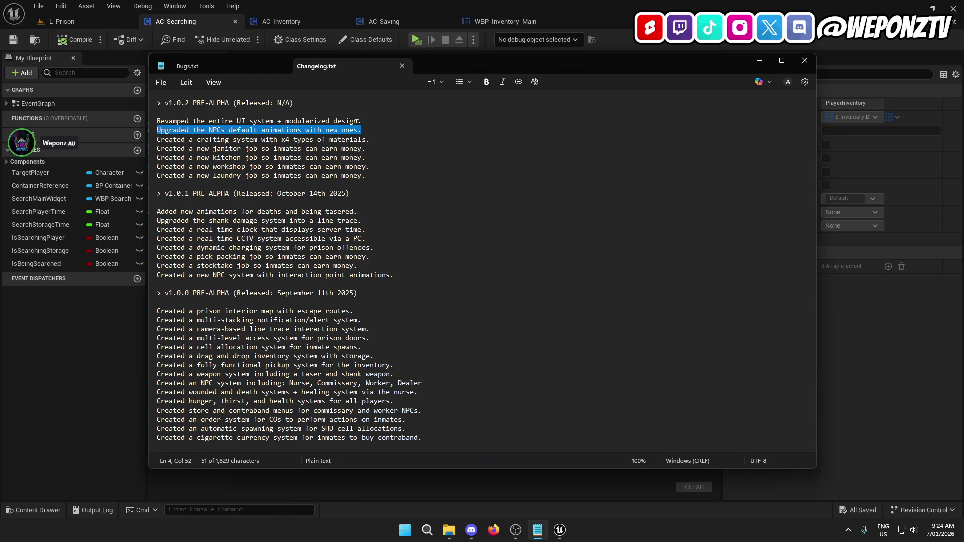
{"action": "left_click_drag", "start_coordinate": [360, 122], "coordinate": [144, 121]}
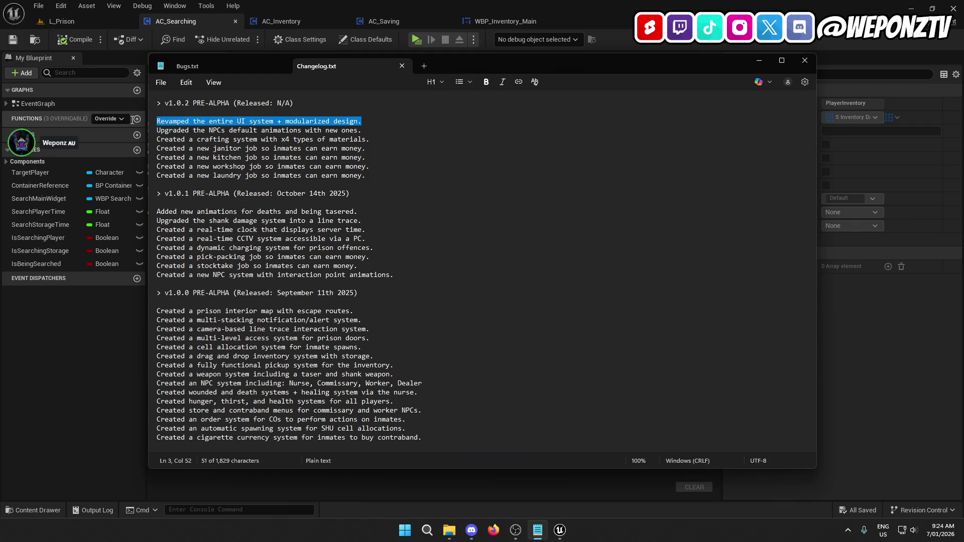
{"action": "left_click", "coordinate": [368, 177]}
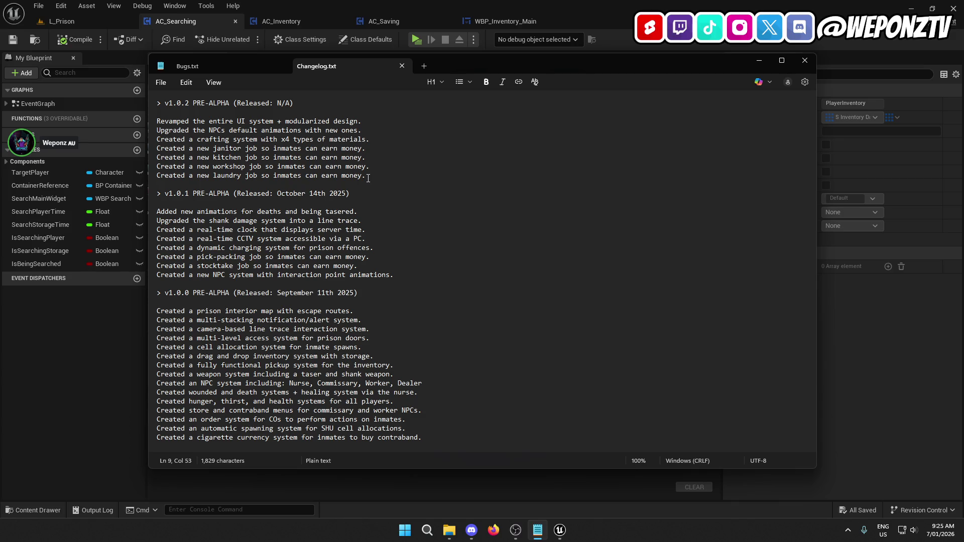
{"action": "left_click", "coordinate": [809, 61]}
Close Explorer and the AC_Searching, AC_Inventory, AC_Saving and WBP_Inventory_Main tabs
{"action": "left_click", "coordinate": [751, 99]}
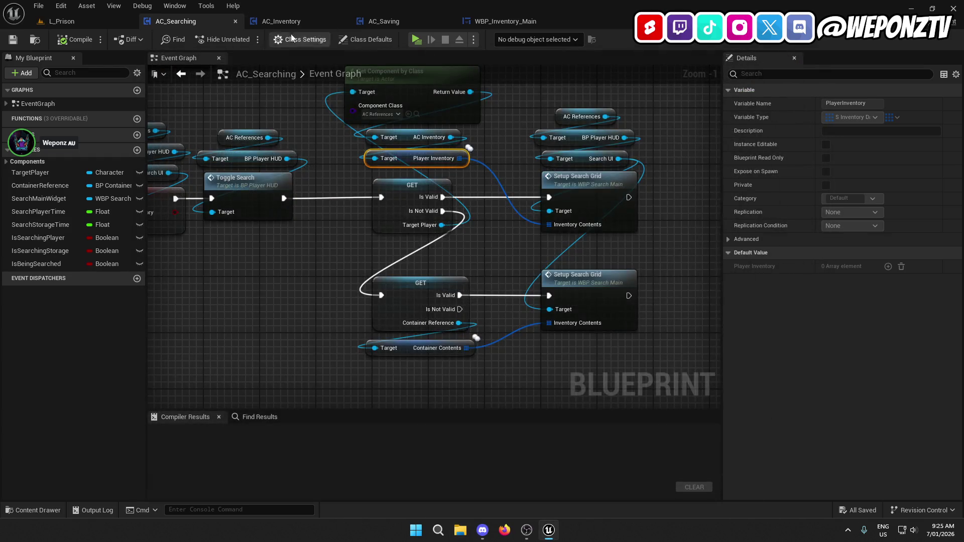
{"action": "left_click", "coordinate": [236, 21]}
{"action": "left_click", "coordinate": [237, 21]}
{"action": "left_click", "coordinate": [237, 21]}
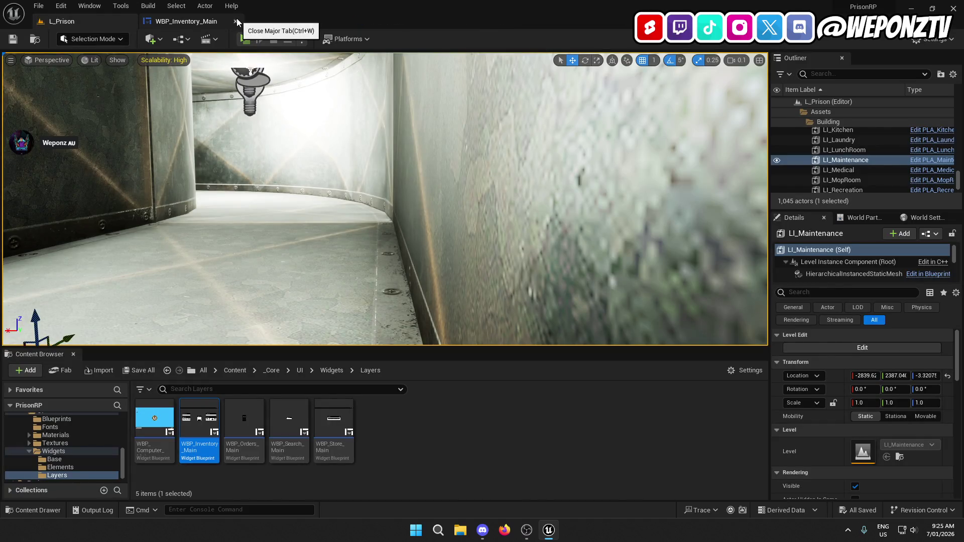
{"action": "left_click", "coordinate": [237, 21]}
{"action": "left_click", "coordinate": [234, 370]}
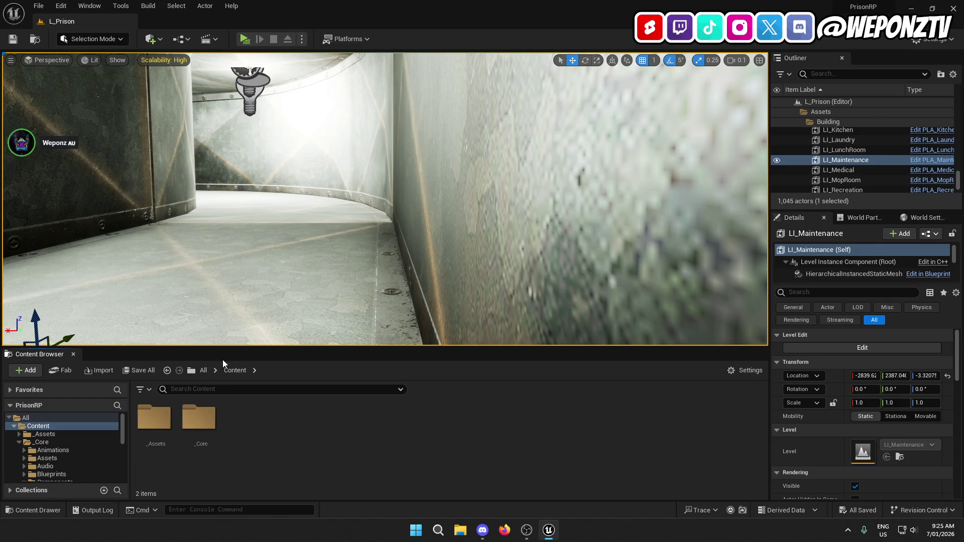
Save the current L_Prison level from the File menu
{"action": "left_click", "coordinate": [39, 5]}
{"action": "left_click", "coordinate": [60, 118]}
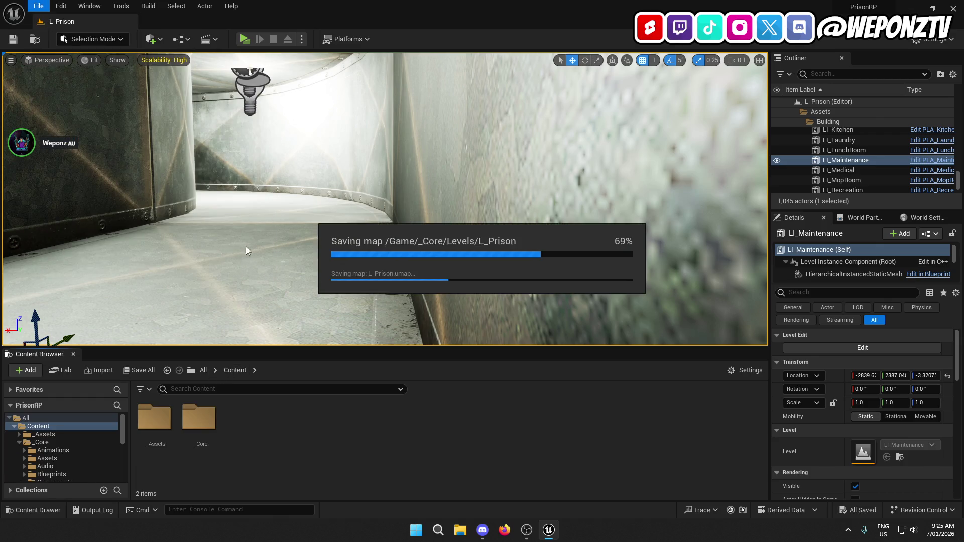
{"action": "left_click", "coordinate": [39, 6]}
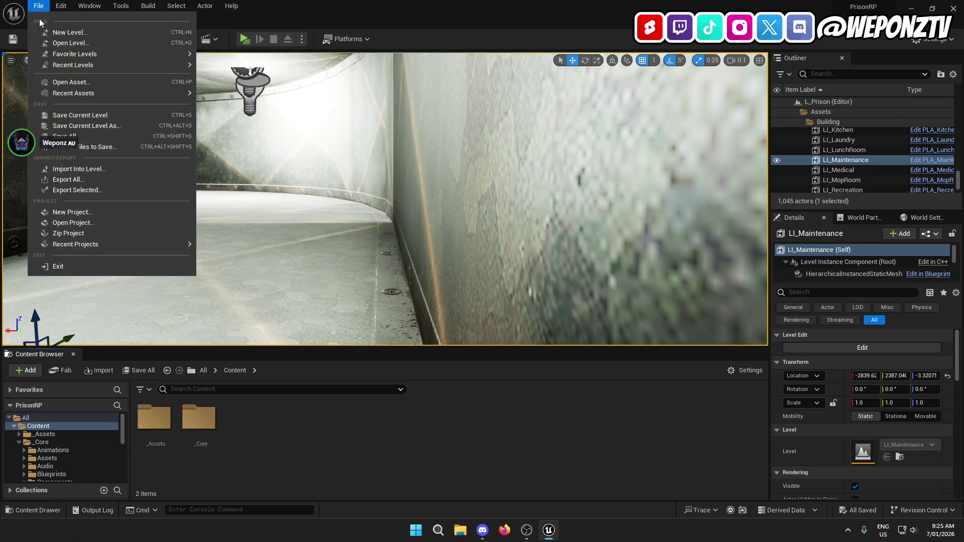
{"action": "left_click", "coordinate": [61, 136]}
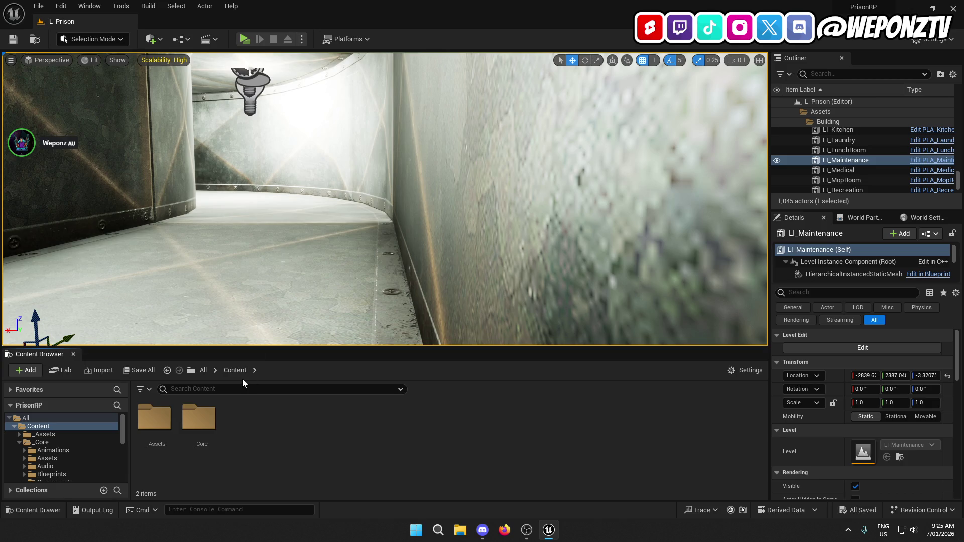
Open WBP_Search_Main from the _Core > UI > Widgets > Layers folder
{"action": "double_click", "coordinate": [198, 420]}
{"action": "double_click", "coordinate": [647, 420]}
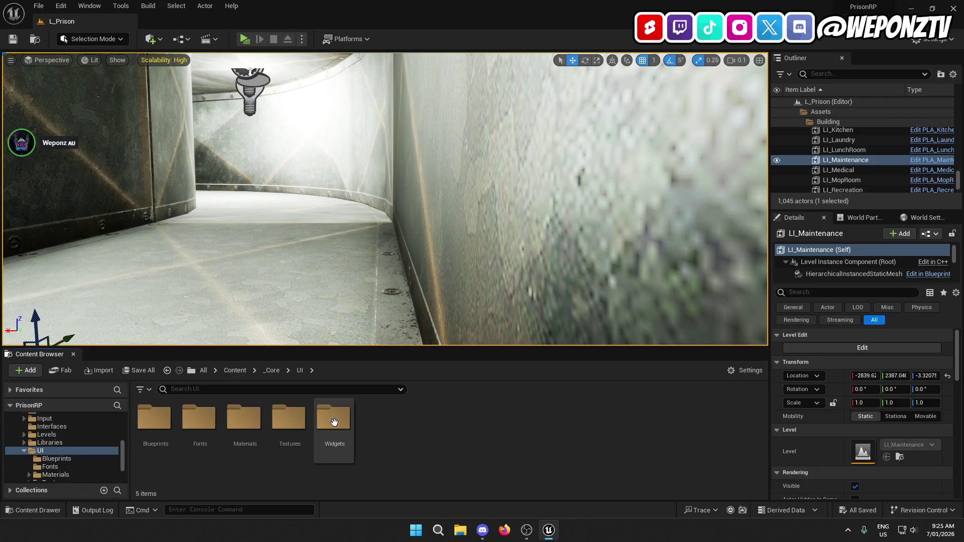
{"action": "double_click", "coordinate": [334, 421]}
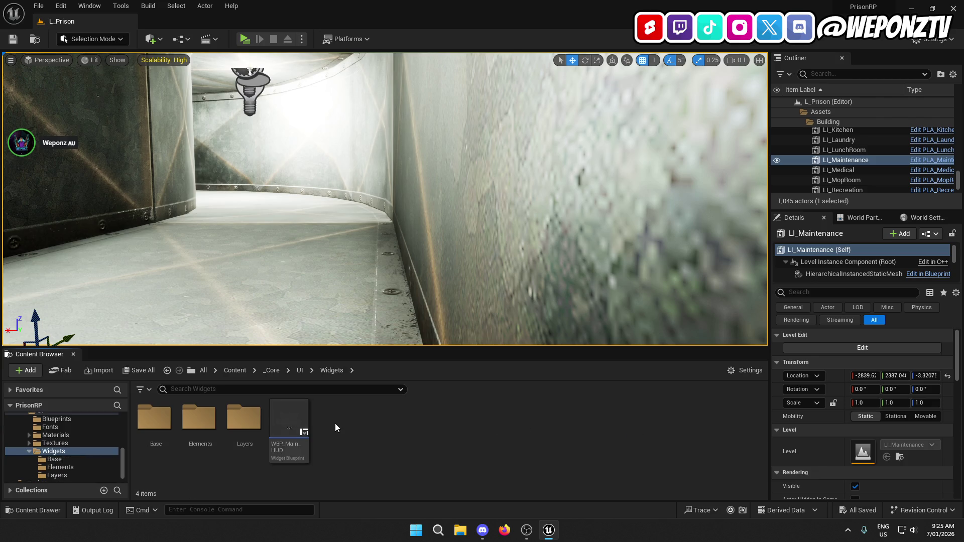
{"action": "double_click", "coordinate": [244, 419]}
{"action": "double_click", "coordinate": [289, 427]}
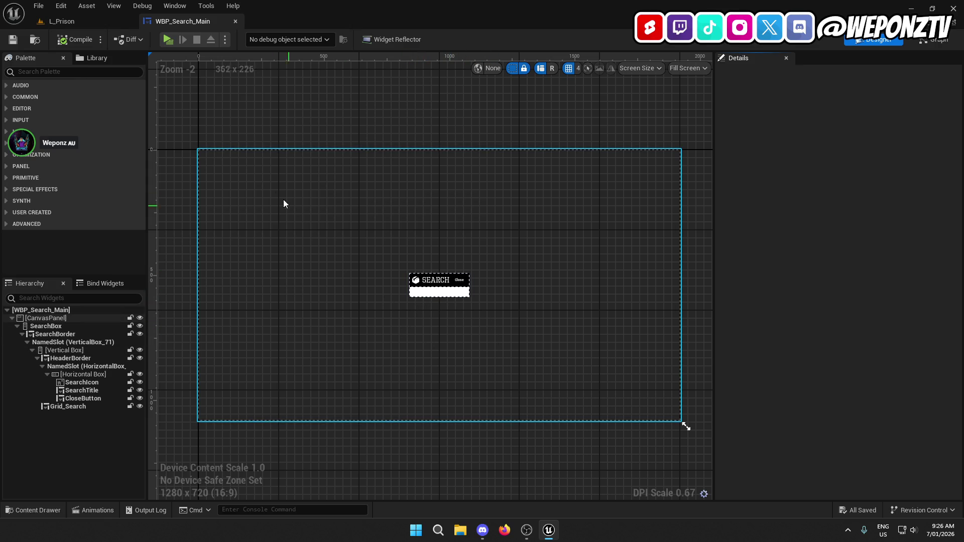
Compare WBP_Search_Main with the L_Prison level, then close the widget tab
{"action": "left_click", "coordinate": [102, 19]}
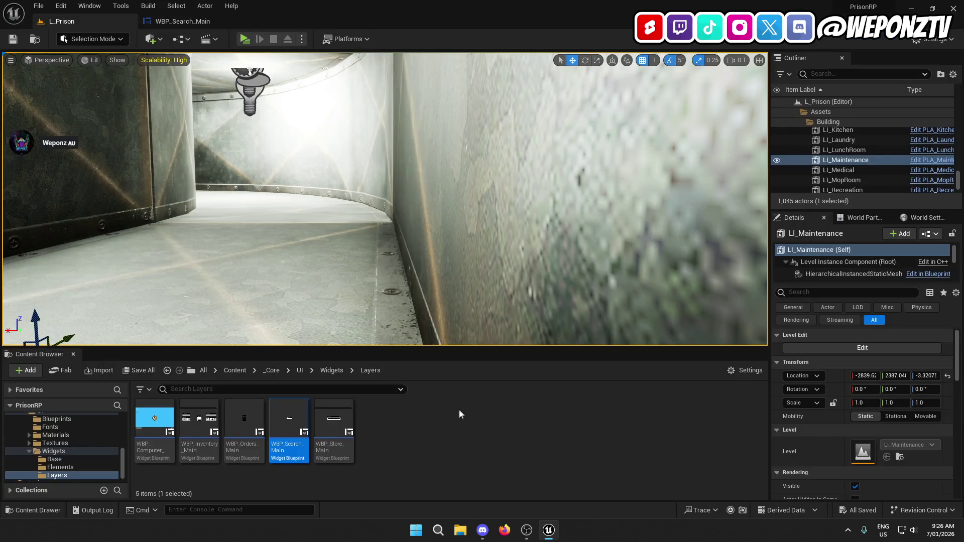
{"action": "left_click", "coordinate": [196, 25]}
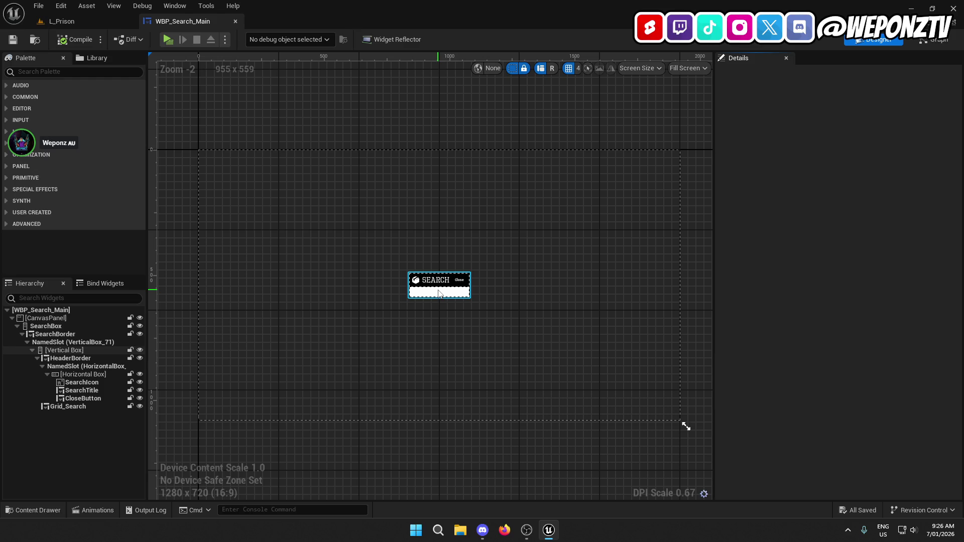
{"action": "left_click", "coordinate": [106, 23]}
{"action": "left_click", "coordinate": [217, 21]}
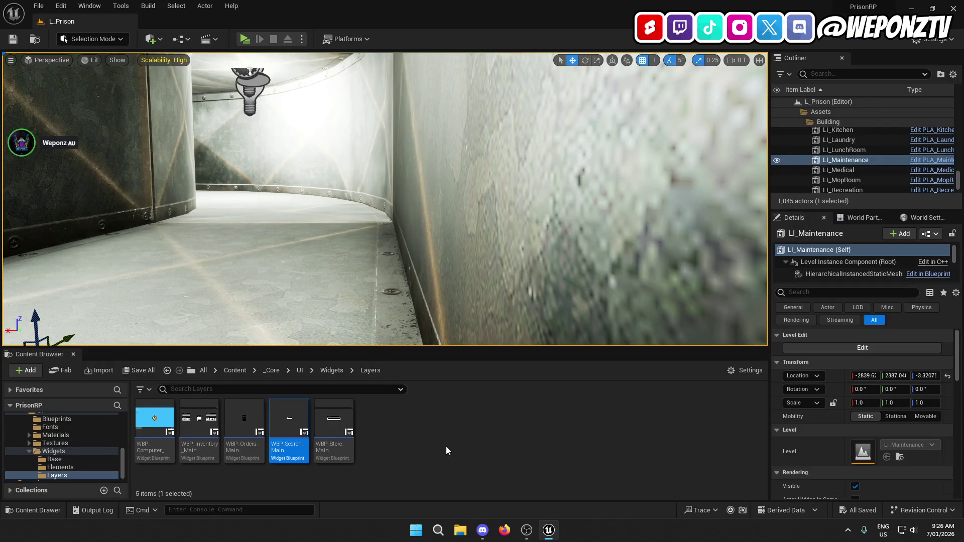
Return to the top Content folder and select L_Prison in the Outliner
{"action": "left_click", "coordinate": [234, 370]}
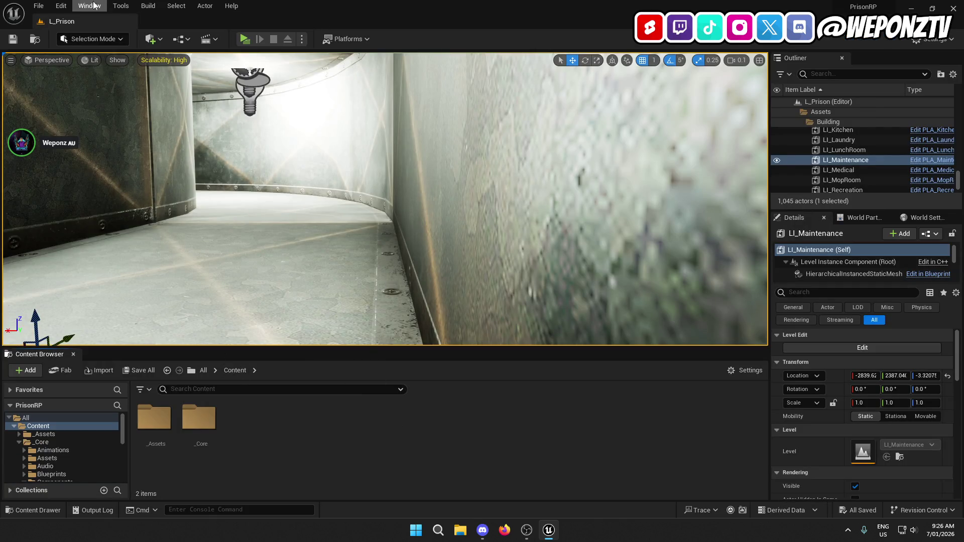
{"action": "scroll", "coordinate": [864, 146], "scroll_direction": "up", "scroll_amount": 5}
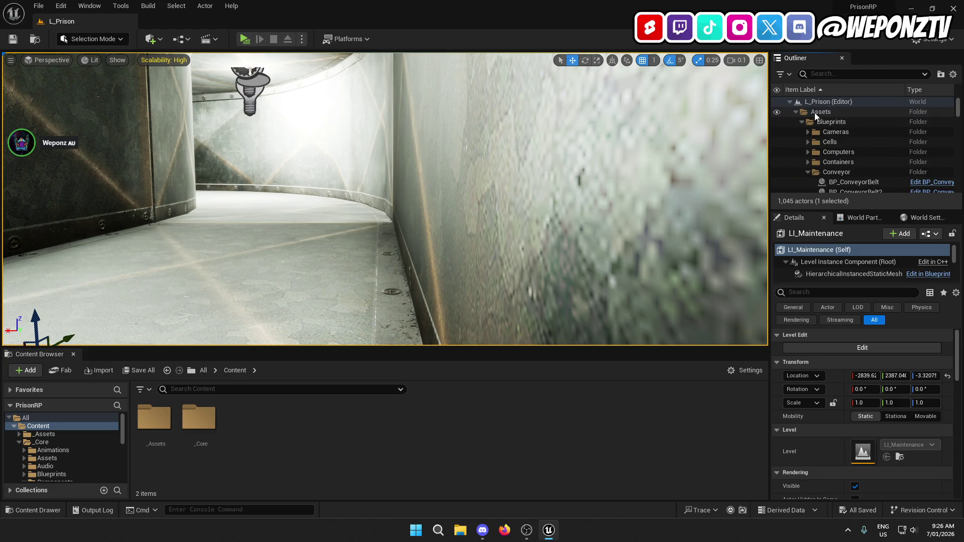
{"action": "left_click", "coordinate": [796, 111]}
{"action": "left_click", "coordinate": [824, 102]}
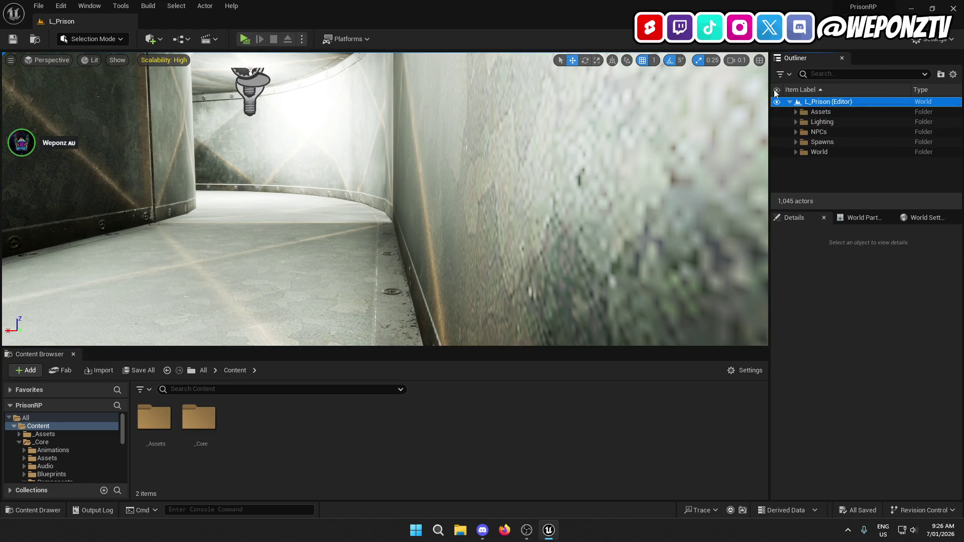
Save the current L_Prison level and all modified assets, then close Unreal Engine 5
{"action": "left_click", "coordinate": [39, 6]}
{"action": "left_click", "coordinate": [75, 115]}
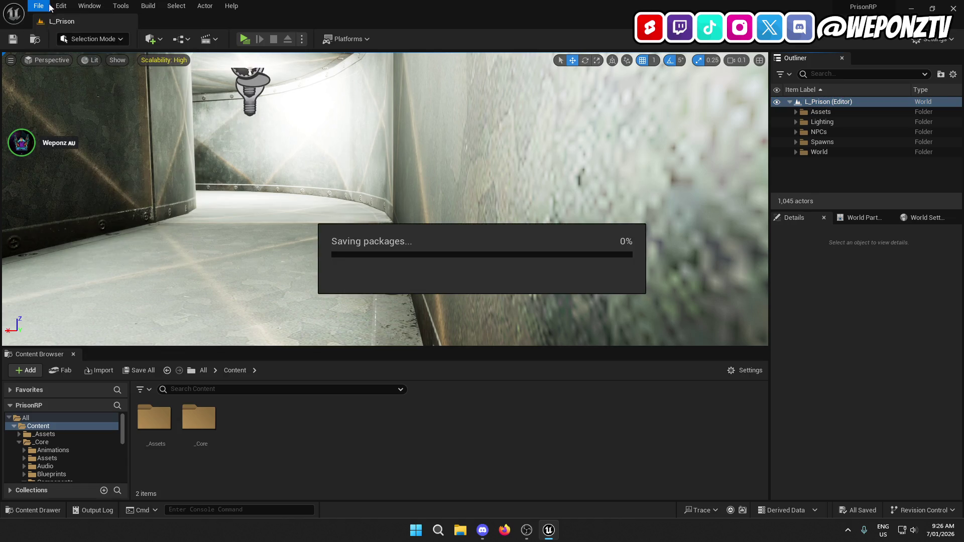
{"action": "left_click", "coordinate": [39, 6]}
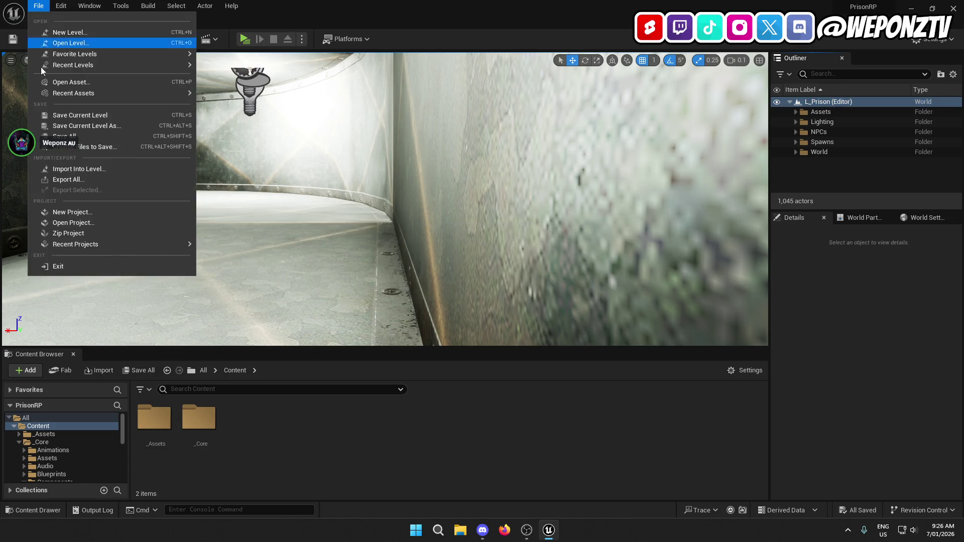
{"action": "left_click", "coordinate": [76, 136]}
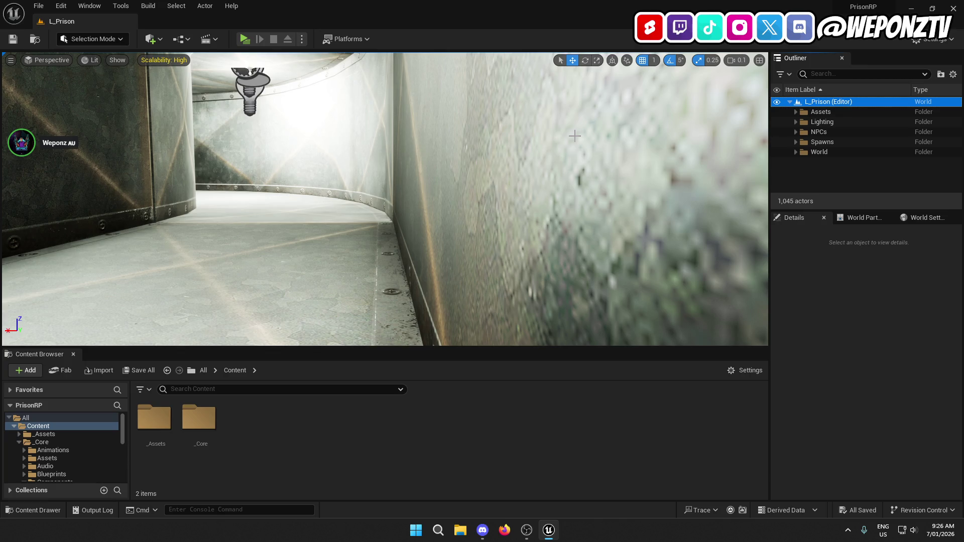
{"action": "left_click", "coordinate": [954, 8]}
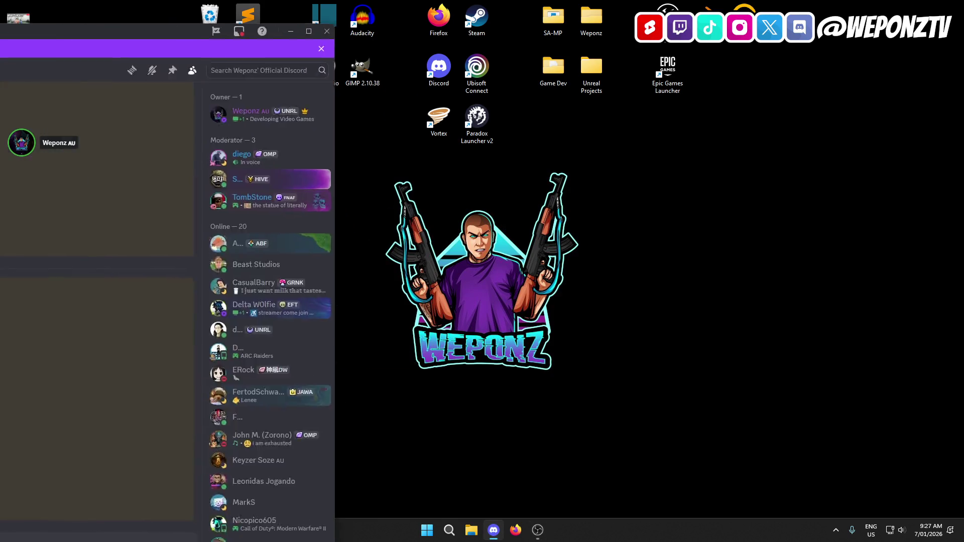
{"action": "mouse_move", "coordinate": [0, 20]}
{"action": "left_mouse_down"}
{"action": "mouse_move", "coordinate": [440, 27]}
{"action": "mouse_move", "coordinate": [543, 15]}
{"action": "mouse_move", "coordinate": [542, 5]}
{"action": "left_mouse_up"}
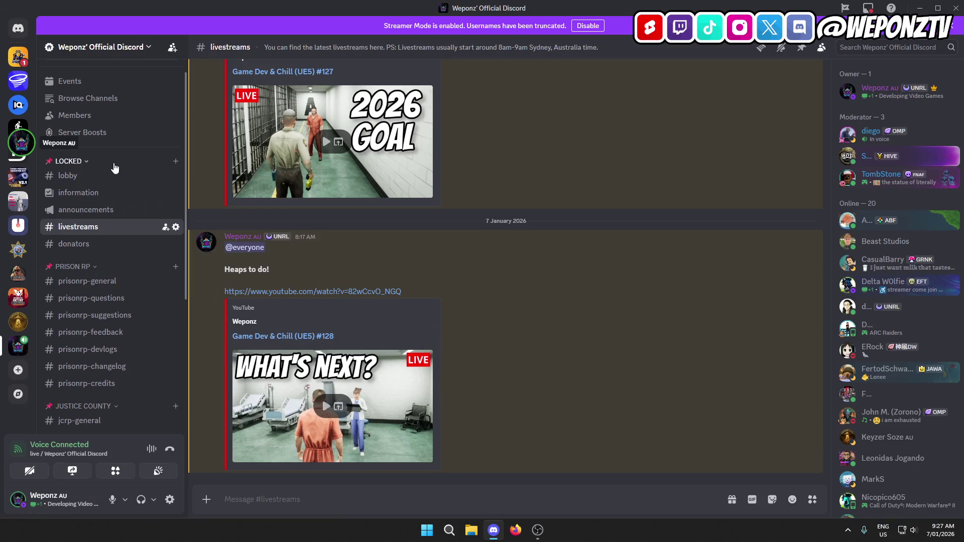
{"action": "left_click", "coordinate": [96, 195]}
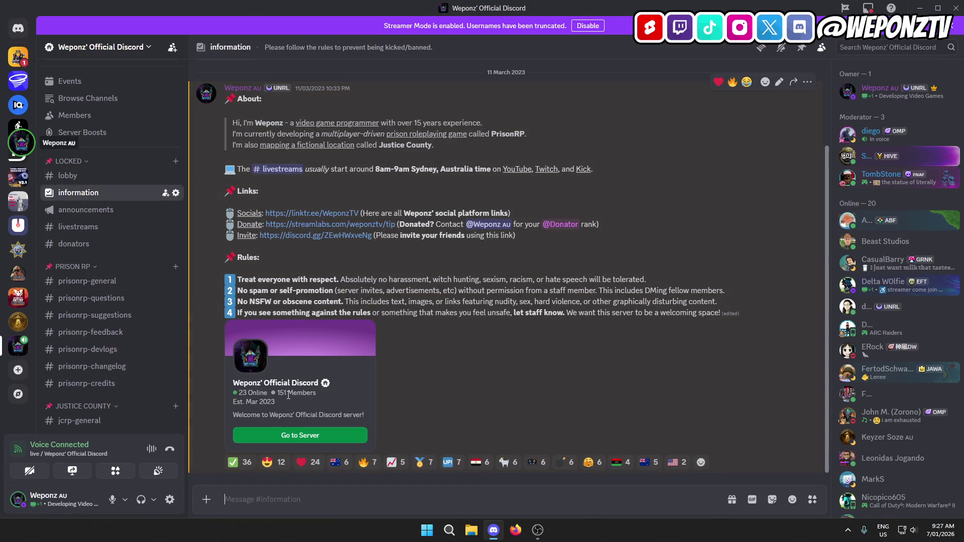
{"action": "left_click", "coordinate": [94, 215]}
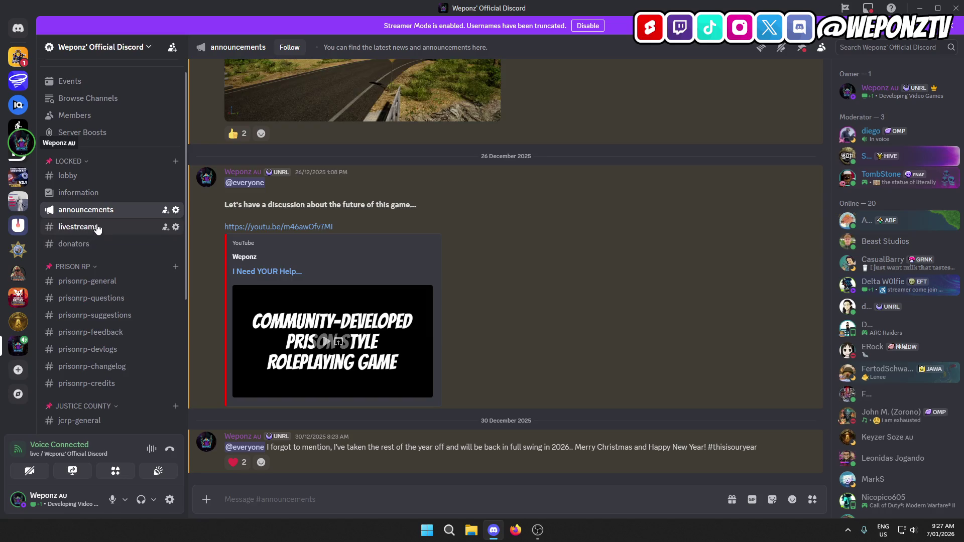
{"action": "scroll", "coordinate": [314, 249], "scroll_direction": "up", "scroll_amount": 5}
{"action": "scroll", "coordinate": [321, 261], "scroll_direction": "down", "scroll_amount": 15}
{"action": "scroll", "coordinate": [111, 201], "scroll_direction": "down", "scroll_amount": 5}
{"action": "scroll", "coordinate": [111, 160], "scroll_direction": "up", "scroll_amount": 5}
{"action": "left_click", "coordinate": [103, 247]}
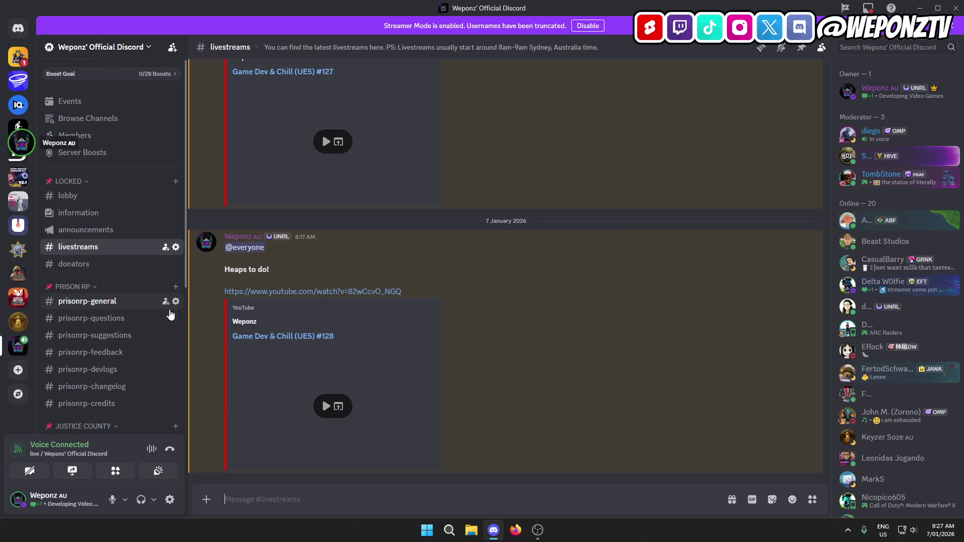
{"action": "scroll", "coordinate": [450, 276], "scroll_direction": "up", "scroll_amount": 5}
{"action": "scroll", "coordinate": [450, 277], "scroll_direction": "up", "scroll_amount": 10}
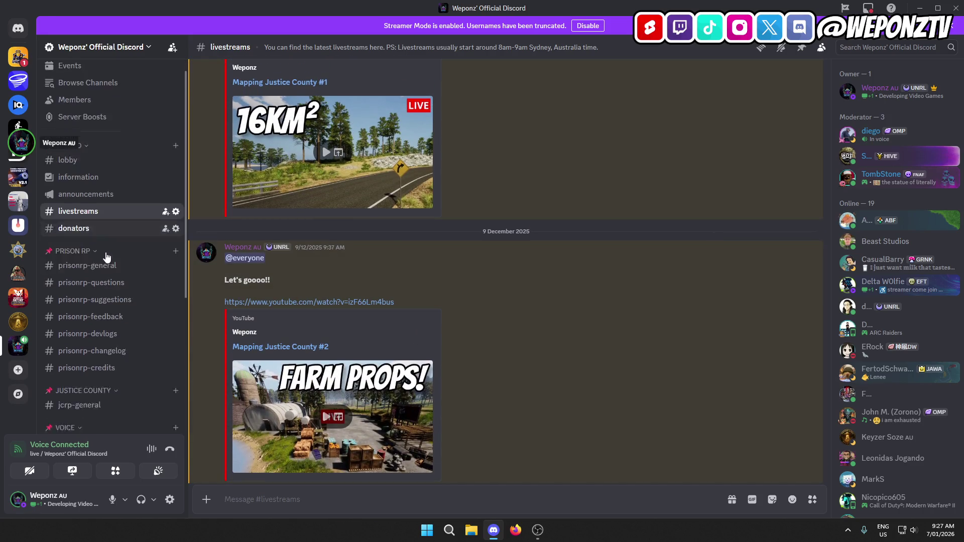
{"action": "scroll", "coordinate": [103, 154], "scroll_direction": "down", "scroll_amount": 5}
{"action": "scroll", "coordinate": [103, 155], "scroll_direction": "up", "scroll_amount": 3}
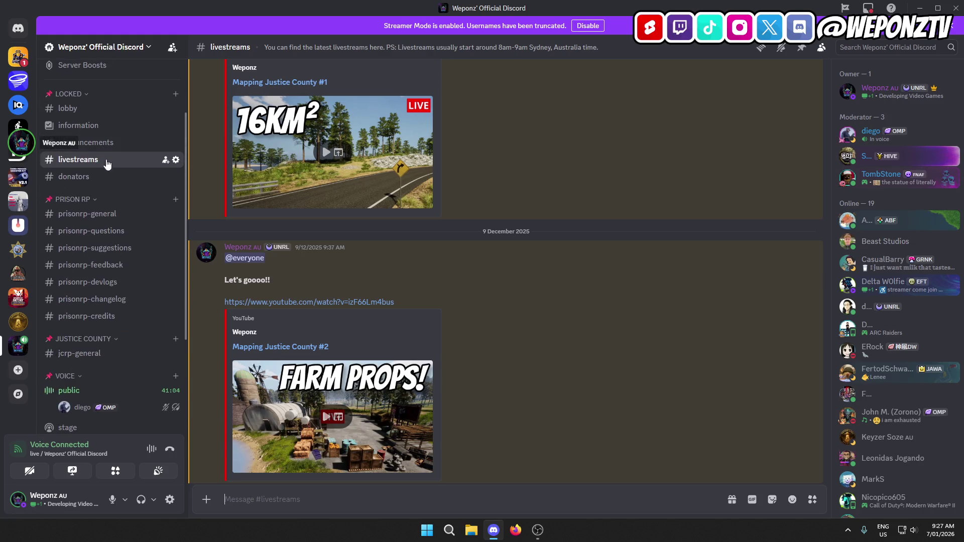
{"action": "left_click", "coordinate": [101, 215]}
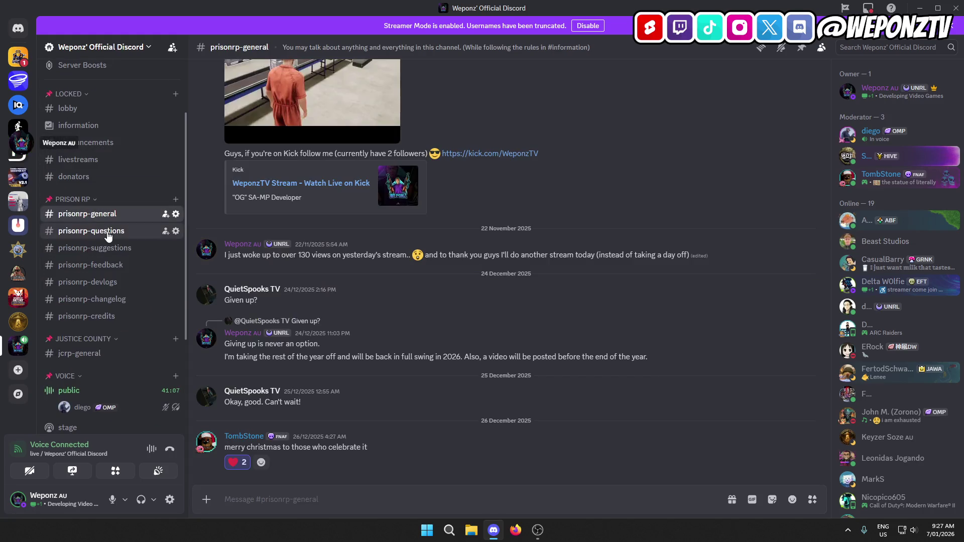
{"action": "left_click", "coordinate": [112, 230]}
{"action": "scroll", "coordinate": [106, 301], "scroll_direction": "down", "scroll_amount": 3}
{"action": "left_click", "coordinate": [118, 202]}
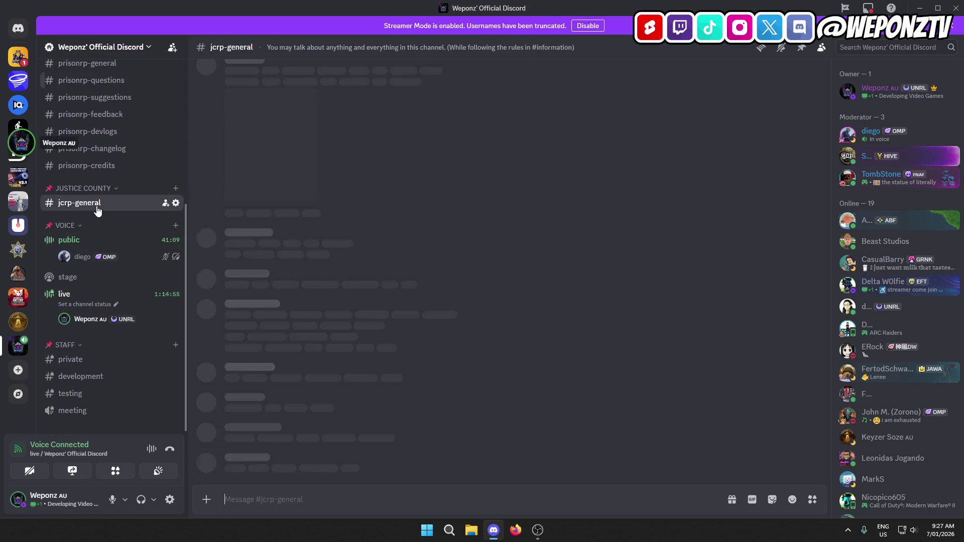
{"action": "scroll", "coordinate": [112, 175], "scroll_direction": "up", "scroll_amount": 3}
{"action": "scroll", "coordinate": [112, 174], "scroll_direction": "up", "scroll_amount": 1}
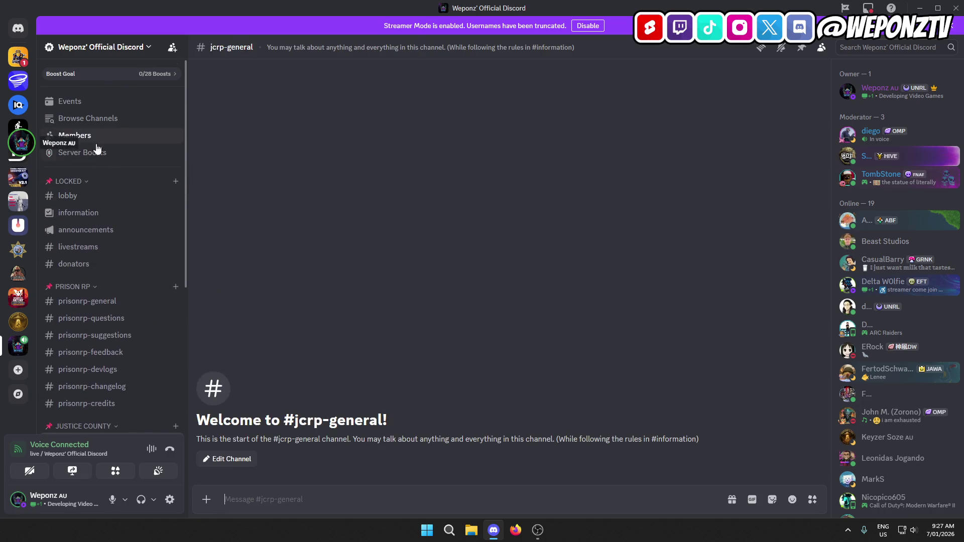
{"action": "left_click", "coordinate": [104, 231]}
{"action": "left_click", "coordinate": [105, 247]}
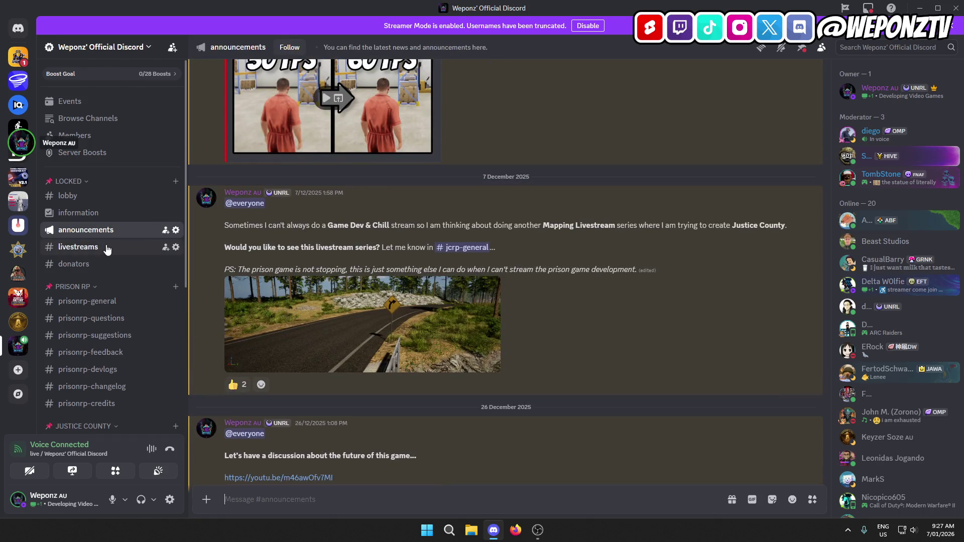
{"action": "scroll", "coordinate": [450, 210], "scroll_direction": "up", "scroll_amount": 3}
{"action": "scroll", "coordinate": [451, 249], "scroll_direction": "down", "scroll_amount": 4}
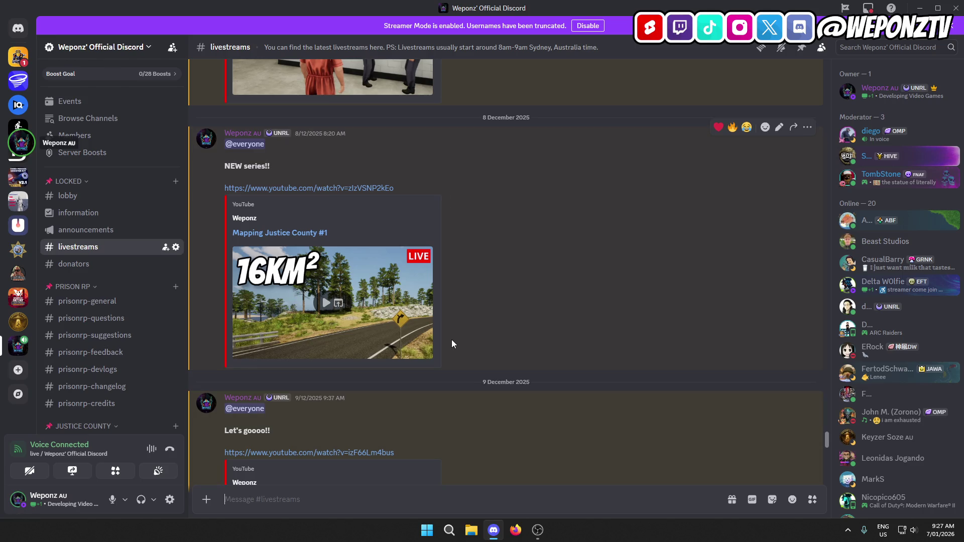
{"action": "scroll", "coordinate": [472, 291], "scroll_direction": "down", "scroll_amount": 2}
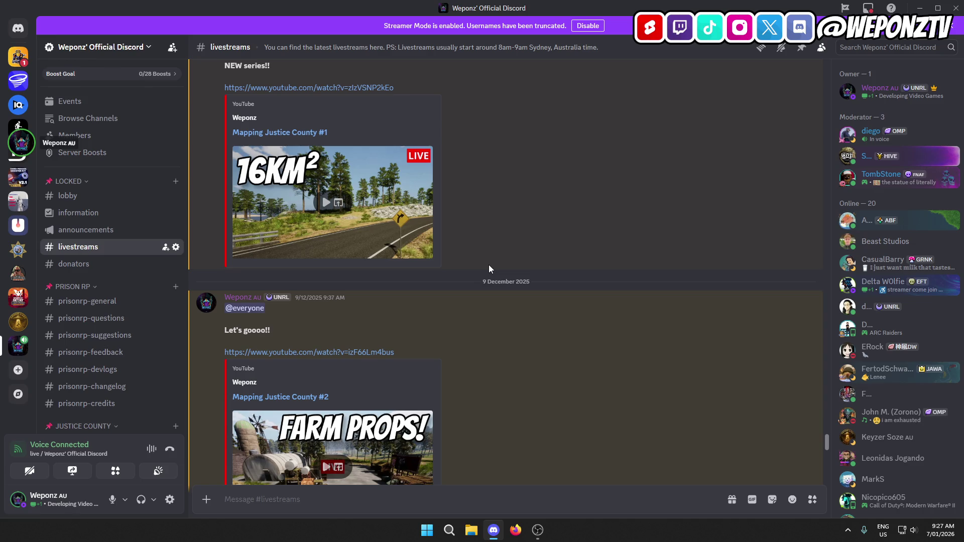
{"action": "scroll", "coordinate": [490, 260], "scroll_direction": "down", "scroll_amount": 5}
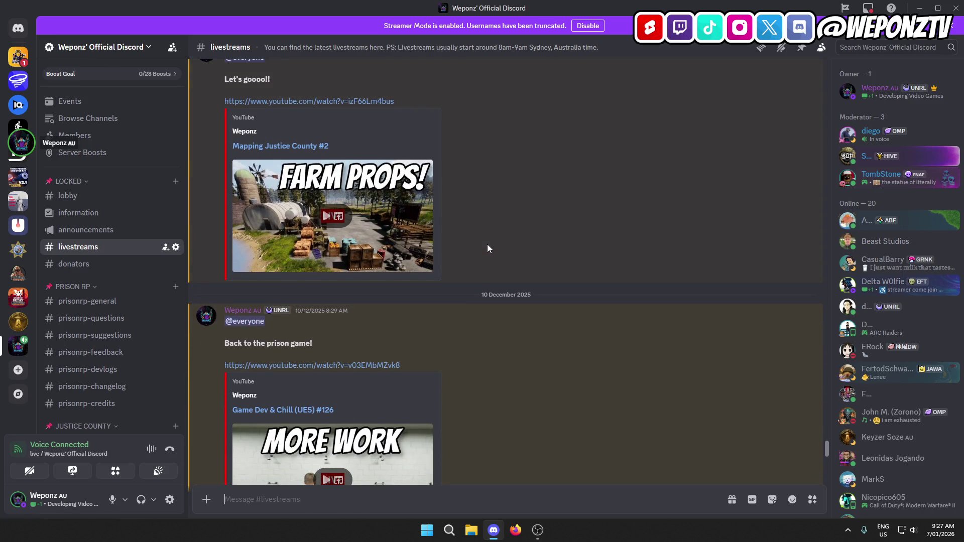
{"action": "scroll", "coordinate": [487, 248], "scroll_direction": "down", "scroll_amount": 1}
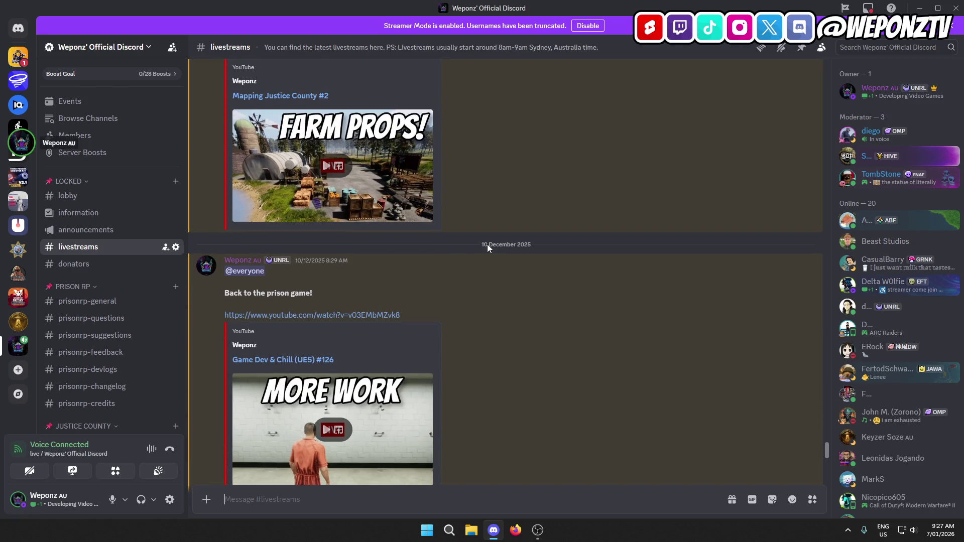
{"action": "scroll", "coordinate": [487, 246], "scroll_direction": "up", "scroll_amount": 2}
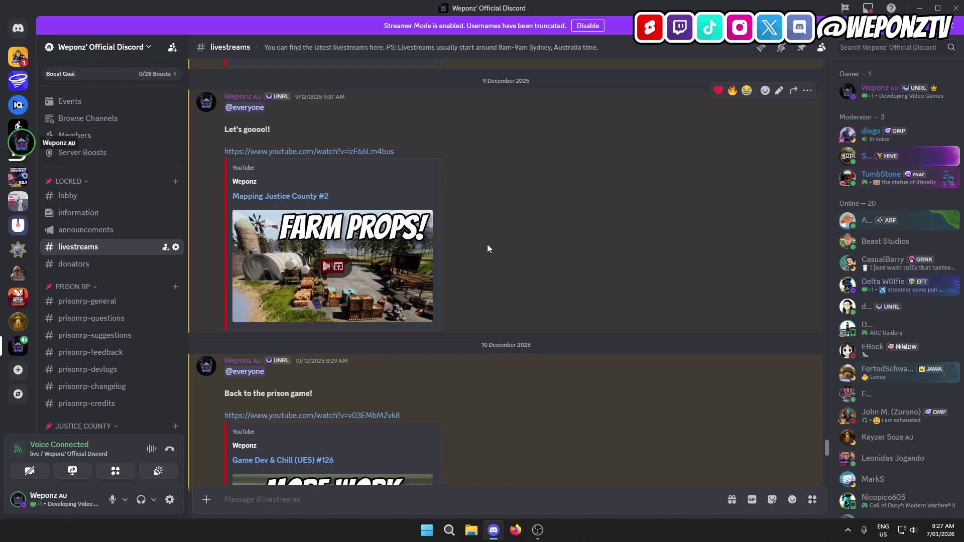
{"action": "scroll", "coordinate": [477, 282], "scroll_direction": "down", "scroll_amount": 13}
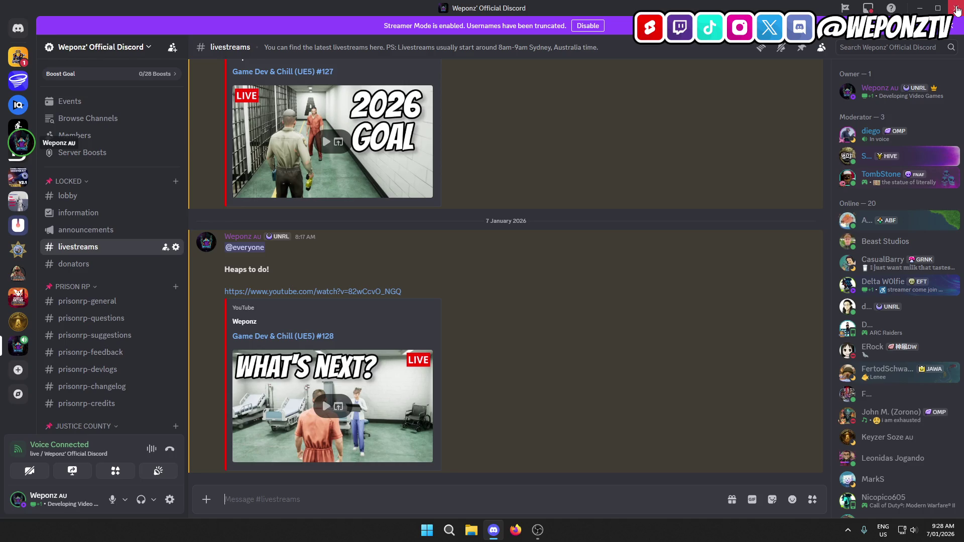
{"action": "left_click", "coordinate": [920, 10]}
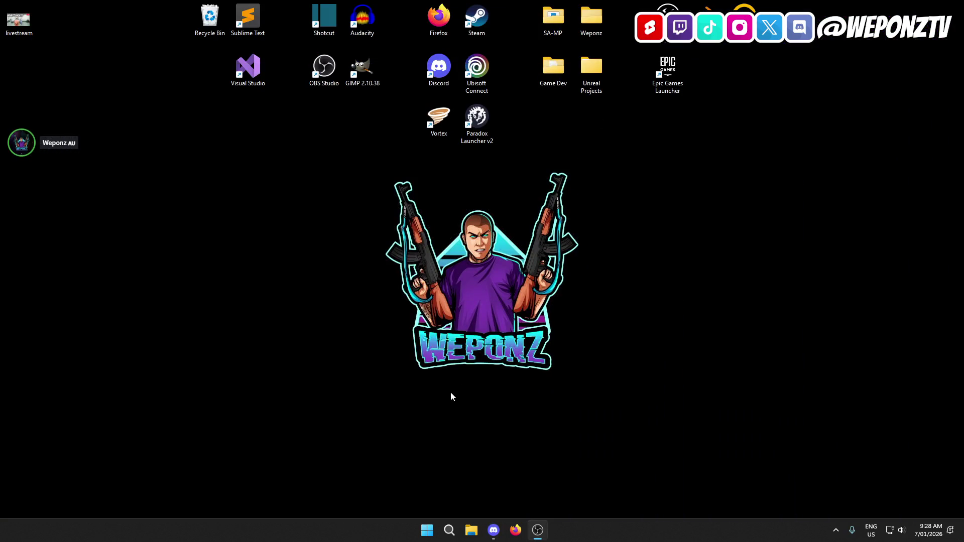